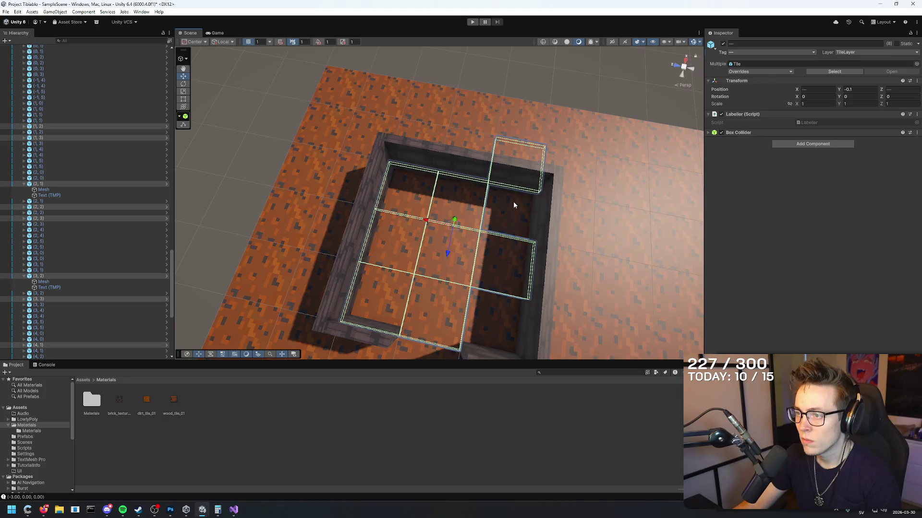
Box-select all nine pit floor tiles in the Scene view.
click(617, 192)
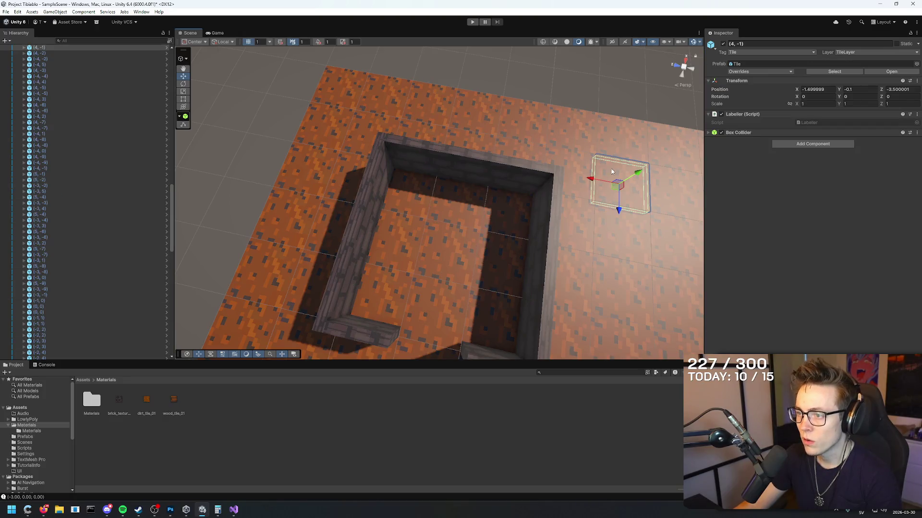
click(498, 213)
mouse_move(336, 357)
mouse_down()
mouse_move(443, 282)
mouse_move(387, 308)
mouse_move(329, 360)
mouse_move(387, 303)
mouse_move(494, 263)
mouse_up()
mouse_move(512, 145)
mouse_down()
mouse_move(418, 263)
mouse_move(339, 325)
mouse_move(403, 276)
mouse_up()
drag(503, 169, 351, 317)
mouse_move(550, 128)
mouse_down()
mouse_move(341, 288)
mouse_move(341, 342)
mouse_up()
Drop the wall piece from the selection and open the inner Materials folder.
mouse_move(418, 292)
mouse_down()
mouse_move(360, 319)
mouse_move(539, 221)
mouse_move(549, 249)
mouse_move(523, 276)
mouse_move(504, 181)
mouse_move(442, 295)
mouse_move(204, 322)
mouse_up()
ctrl+click(504, 181)
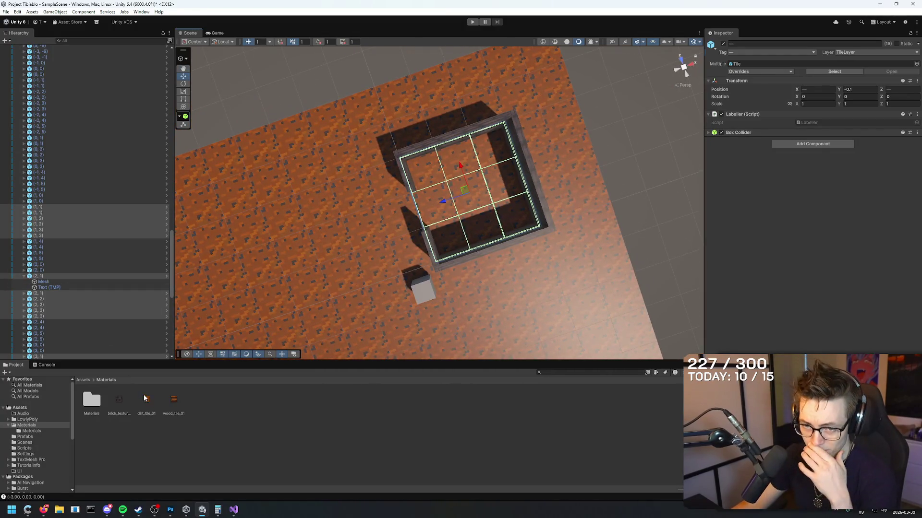
double_click(101, 405)
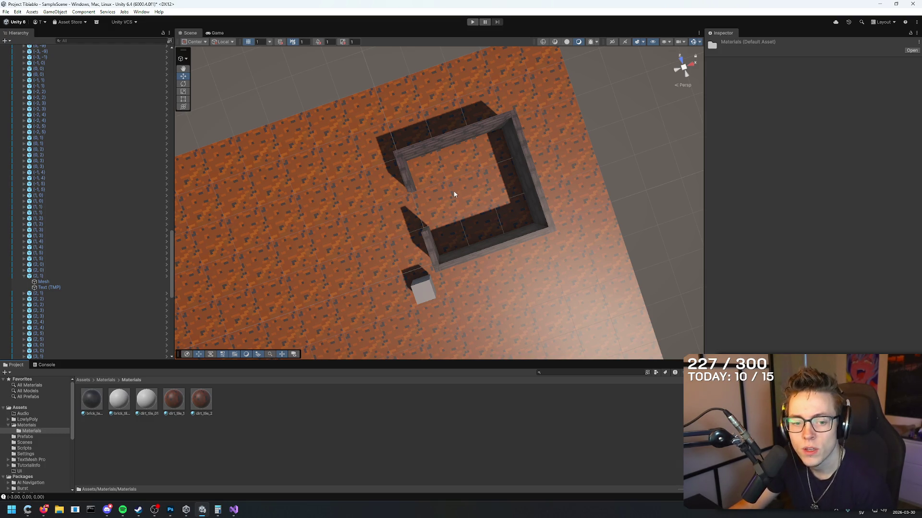
drag(305, 211, 249, 211)
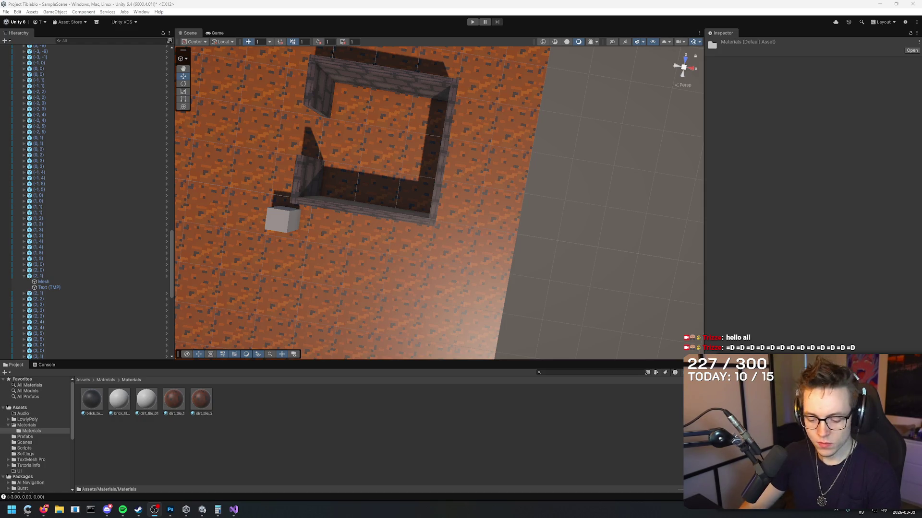
key(alt+Tab)
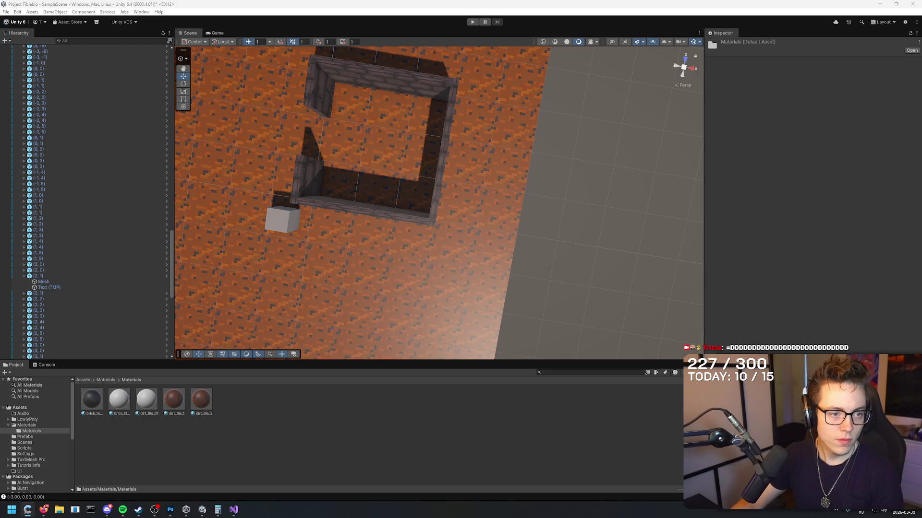
key(alt+Tab)
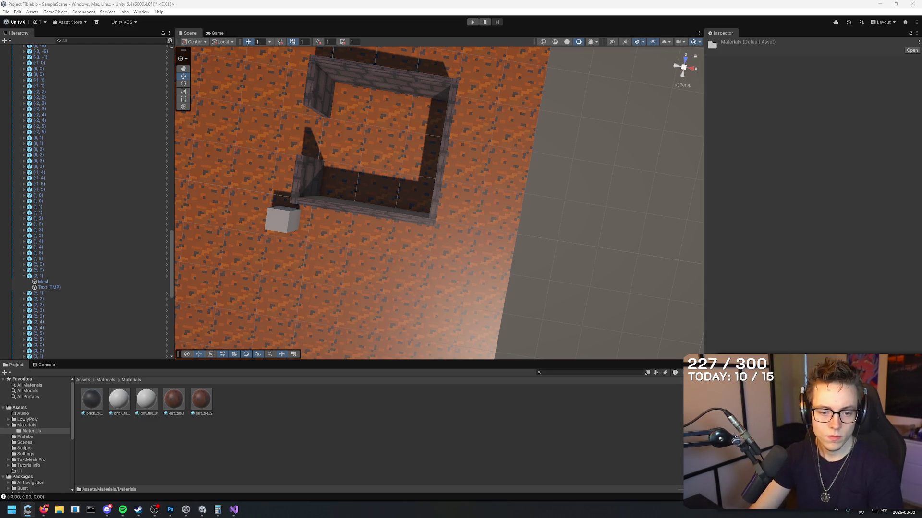
key(alt+Tab)
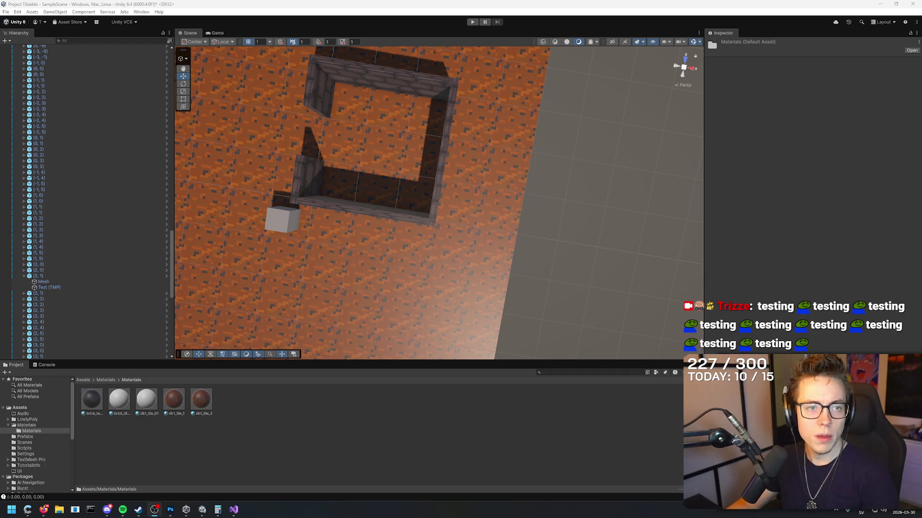
Select the floor tile beside the wall to inspect it, then clear the selection.
mouse_move(336, 192)
mouse_down()
mouse_move(247, 177)
mouse_move(451, 117)
mouse_move(441, 172)
mouse_move(570, 195)
mouse_move(505, 177)
mouse_move(525, 141)
mouse_move(526, 159)
mouse_up()
click(375, 196)
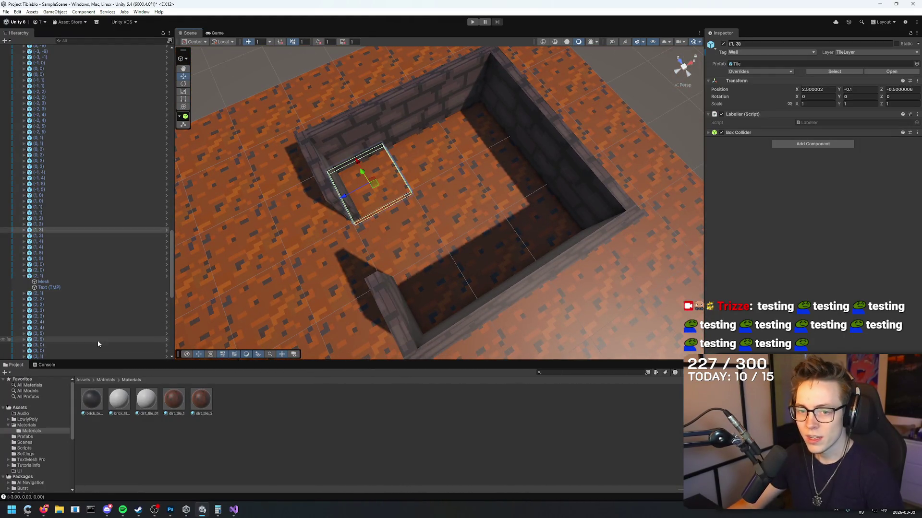
mouse_move(336, 229)
mouse_down()
mouse_move(370, 210)
mouse_move(288, 261)
mouse_up()
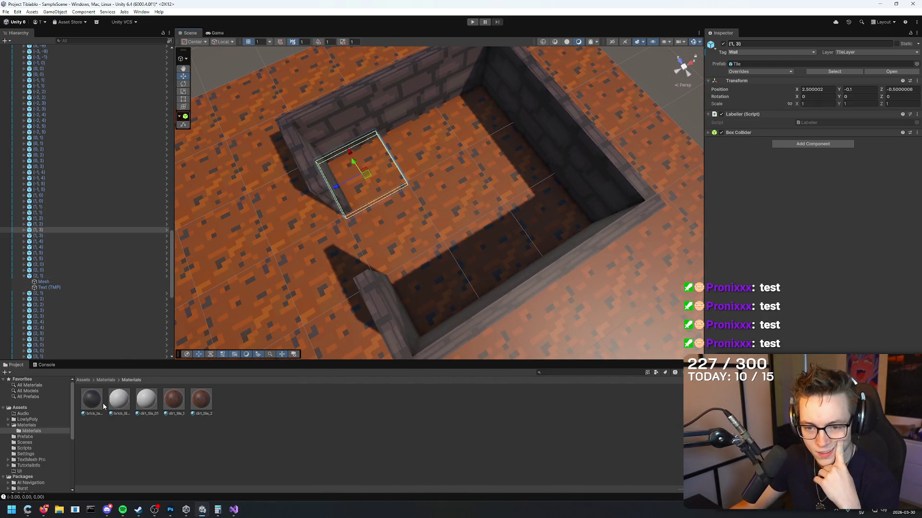
click(169, 421)
Delete brick_tile_01, dirt_tile_01 and dirt_tile_2, confirming each deletion.
click(119, 399)
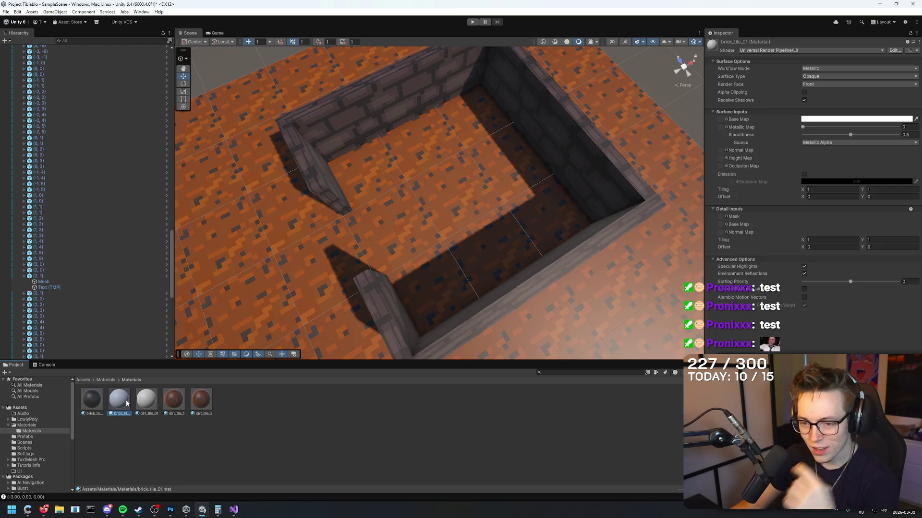
key(Delete)
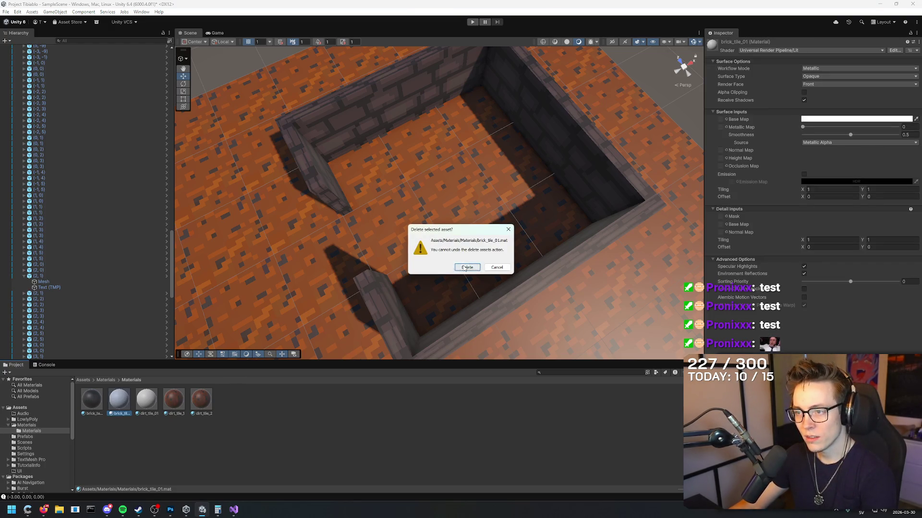
click(464, 268)
key(Delete)
click(464, 267)
key(Right)
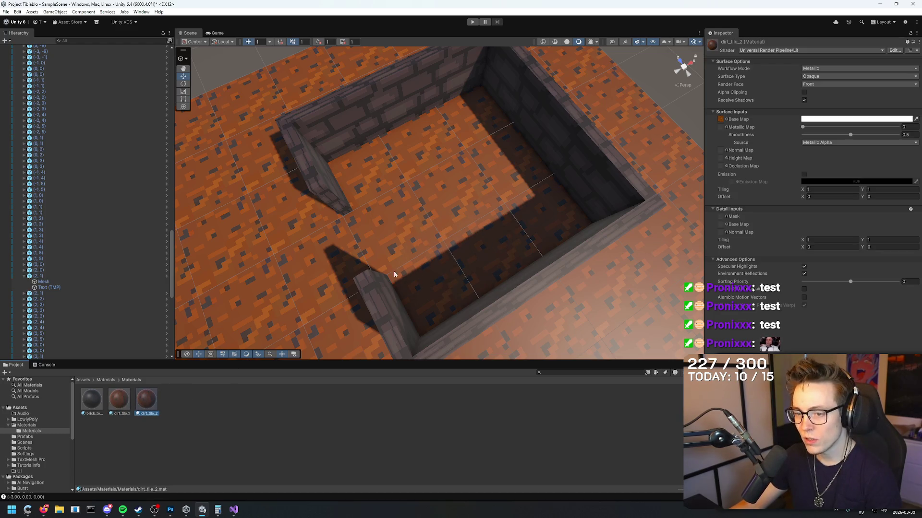
scroll(363, 295, down, 10)
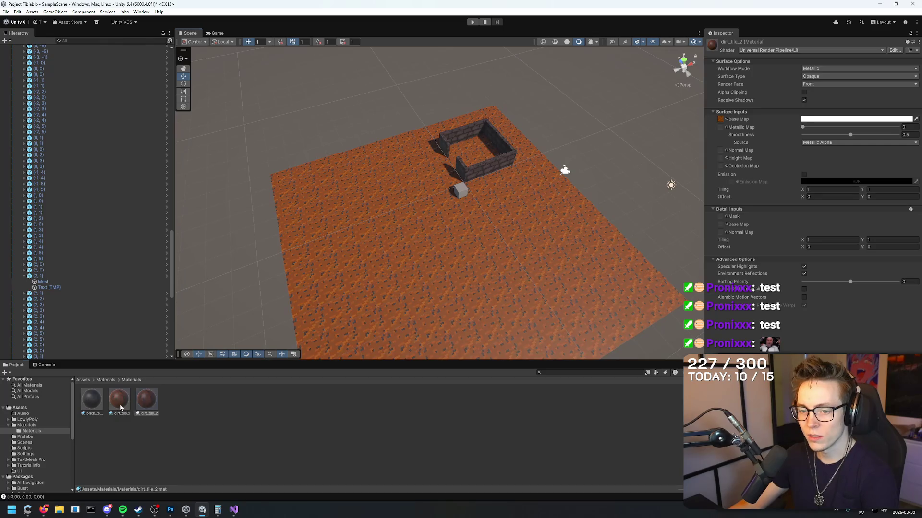
key(Delete)
click(464, 268)
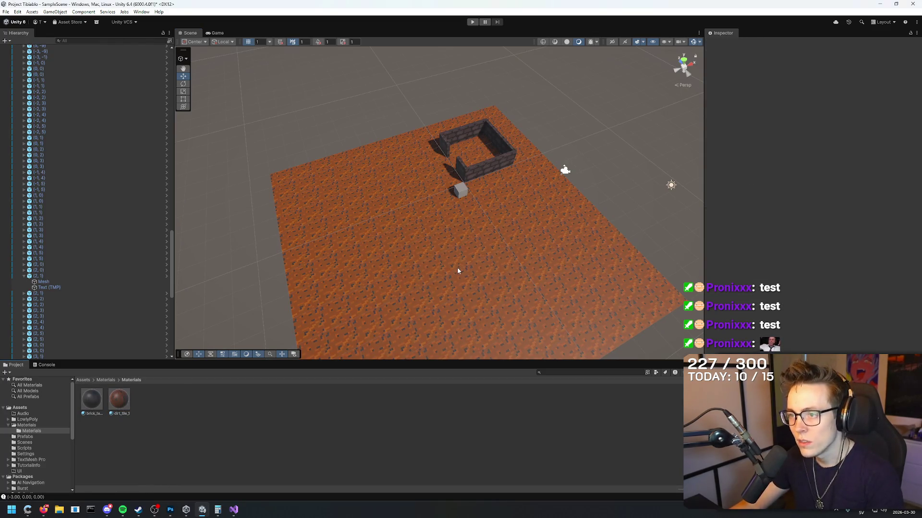
scroll(494, 164, up, 8)
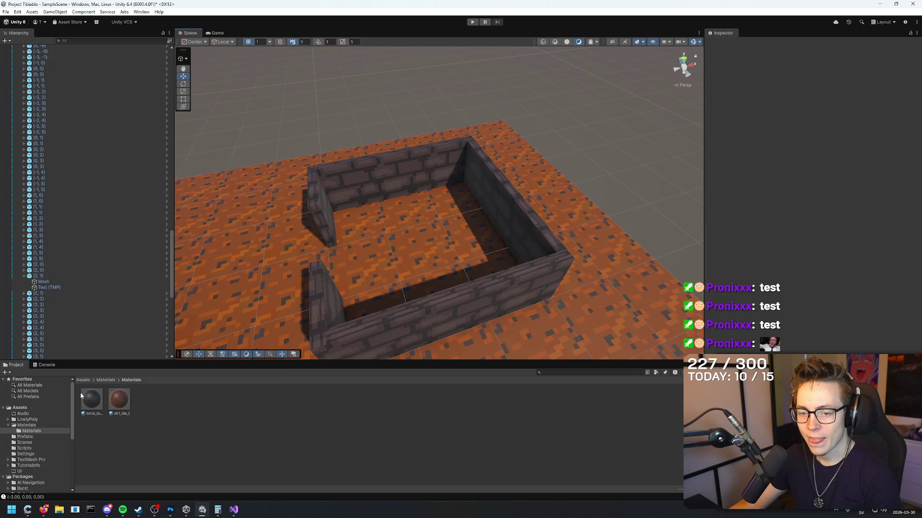
Create a New Material in the Materials folder.
right_click(163, 393)
mouse_move(199, 192)
click(296, 199)
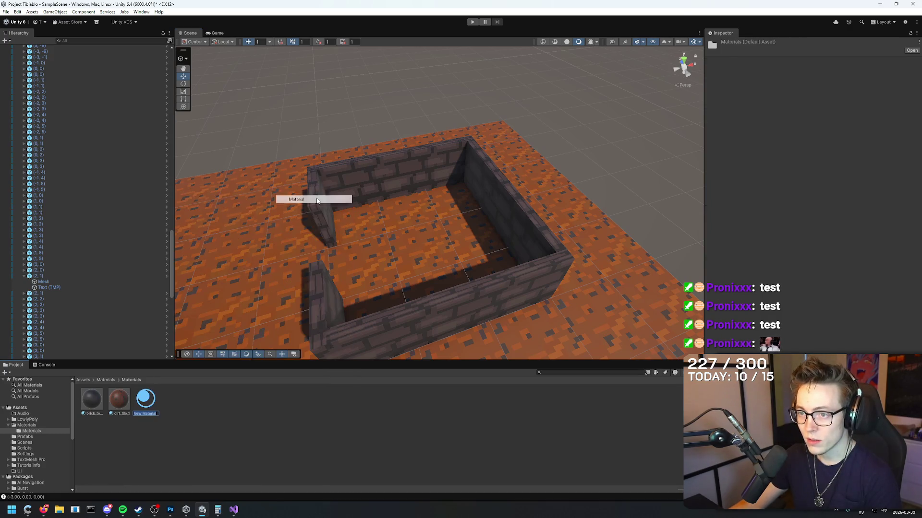
drag(358, 235, 377, 238)
scroll(377, 239, up, 5)
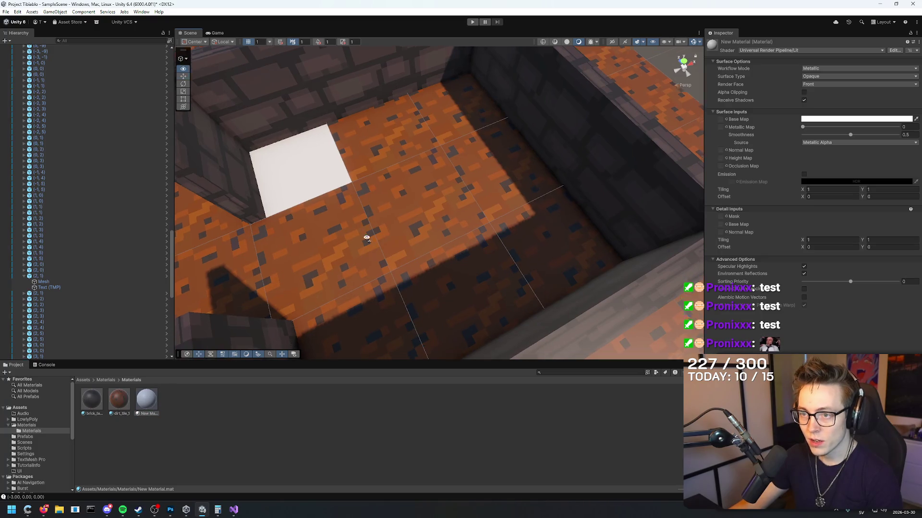
scroll(366, 238, down, 5)
Drag New Material onto the eight pit floor tiles, turning them white.
drag(146, 399, 376, 175)
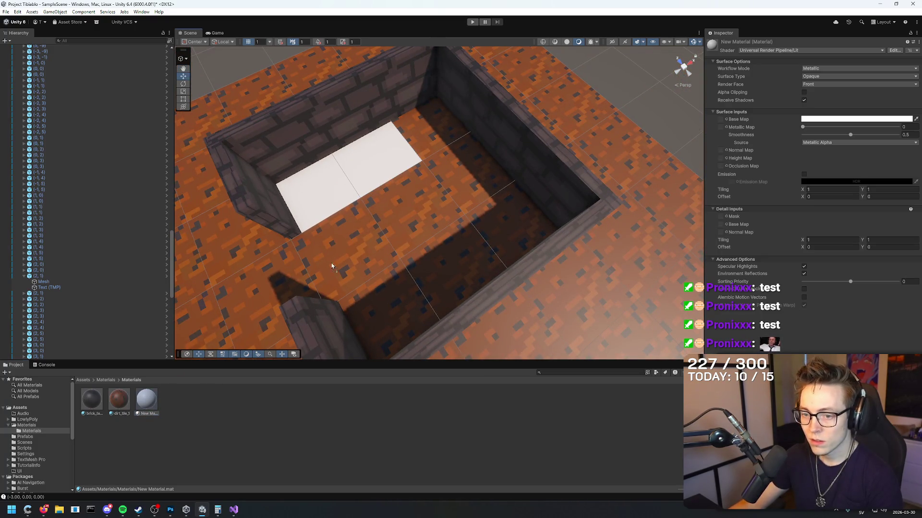
drag(287, 300, 433, 154)
mouse_move(159, 393)
mouse_down()
mouse_move(384, 243)
mouse_move(432, 225)
mouse_up()
drag(149, 408, 384, 263)
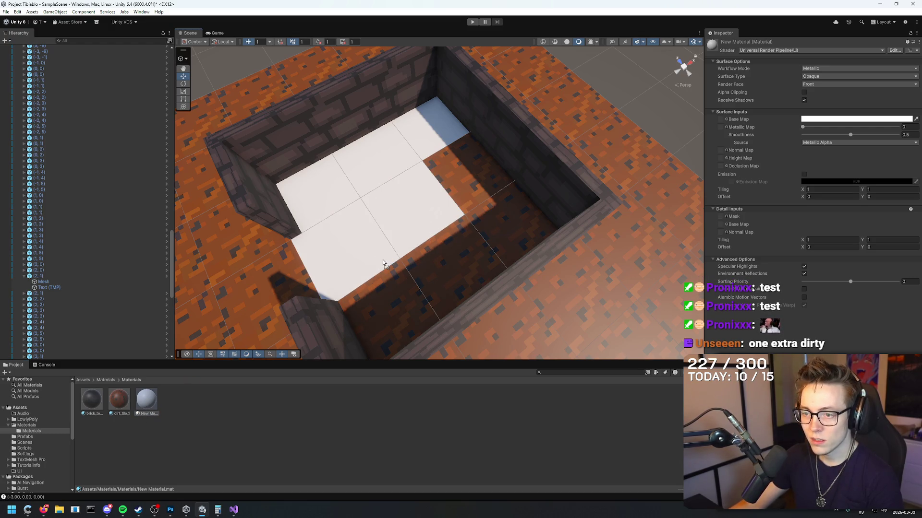
drag(446, 218, 452, 229)
mouse_move(158, 403)
mouse_down()
mouse_move(397, 298)
mouse_move(413, 277)
mouse_up()
mouse_move(147, 400)
mouse_down()
mouse_move(411, 302)
mouse_move(400, 273)
mouse_up()
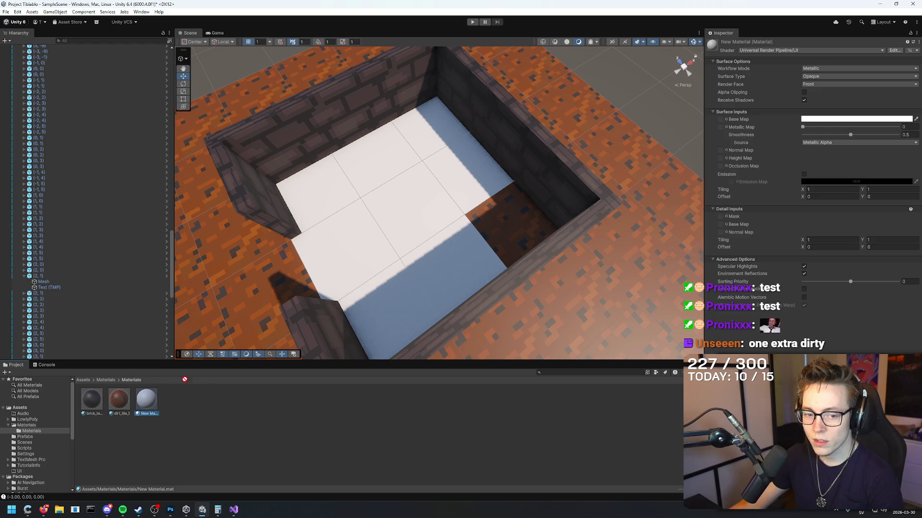
mouse_move(492, 227)
mouse_down()
mouse_move(480, 220)
mouse_move(290, 294)
mouse_move(430, 276)
mouse_move(387, 269)
mouse_up()
Pull back to view the whole brick-walled room and go up to the parent folder.
scroll(358, 249, up, 10)
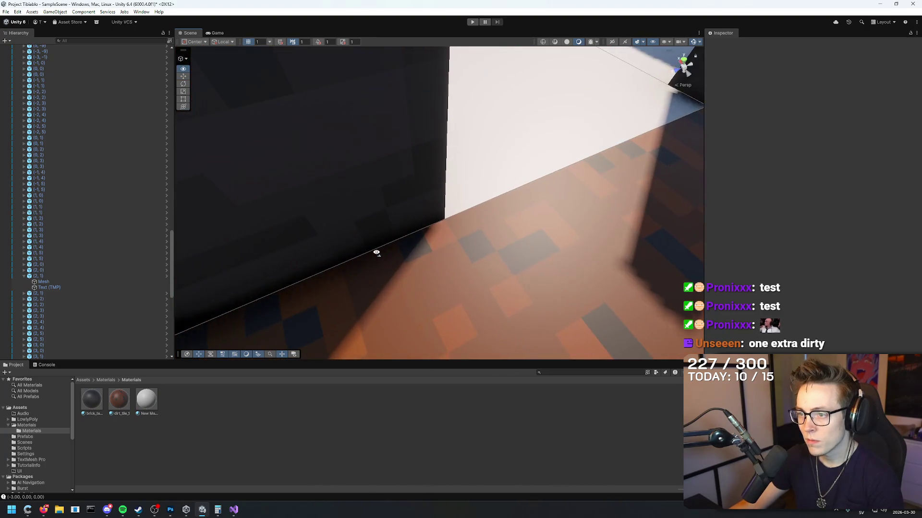
mouse_move(318, 290)
mouse_down()
mouse_move(267, 199)
mouse_move(200, 251)
mouse_move(192, 226)
mouse_move(198, 274)
mouse_up()
click(107, 379)
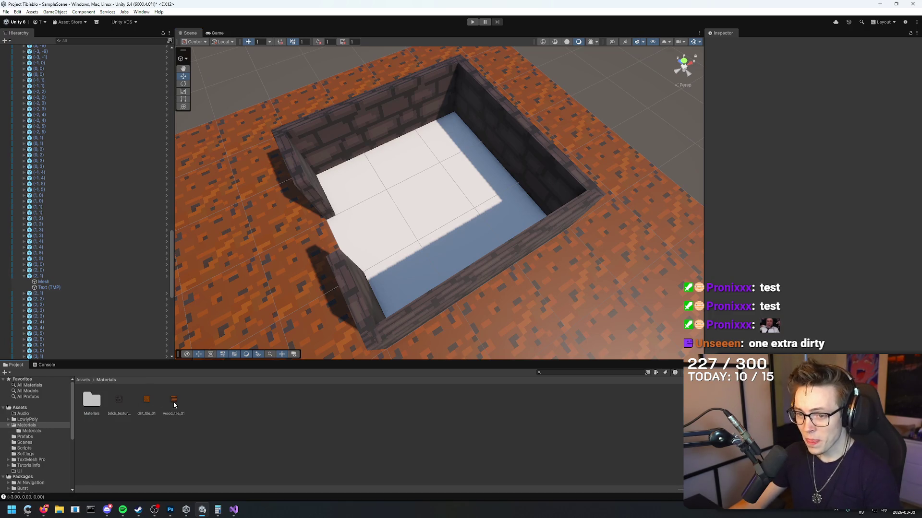
Select the room's floor tiles and try dropping the wood_tile_01 texture onto them.
mouse_move(174, 411)
mouse_down()
mouse_move(362, 192)
mouse_move(539, 249)
mouse_up()
click(370, 188)
scroll(552, 206, down, 3)
mouse_move(512, 124)
mouse_down()
mouse_move(480, 173)
mouse_move(364, 293)
mouse_up()
scroll(364, 293, down, 2)
drag(528, 110, 334, 285)
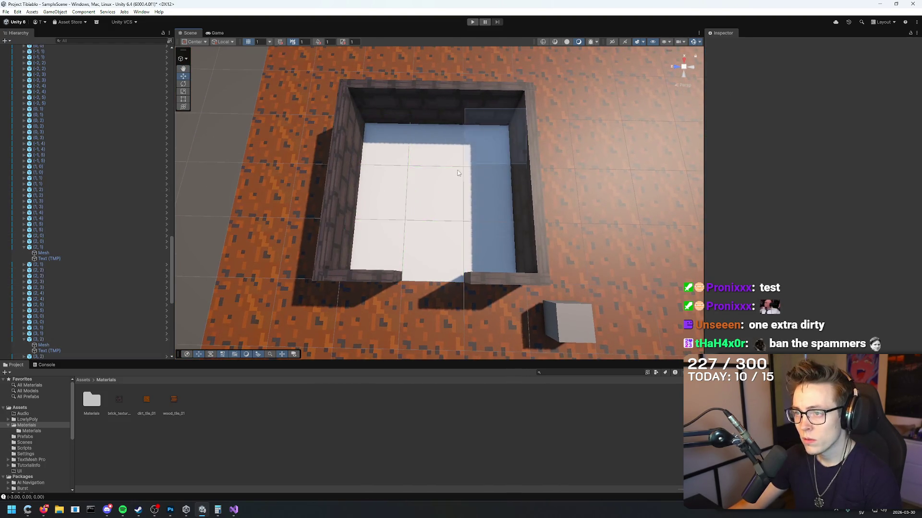
scroll(520, 220, up, 5)
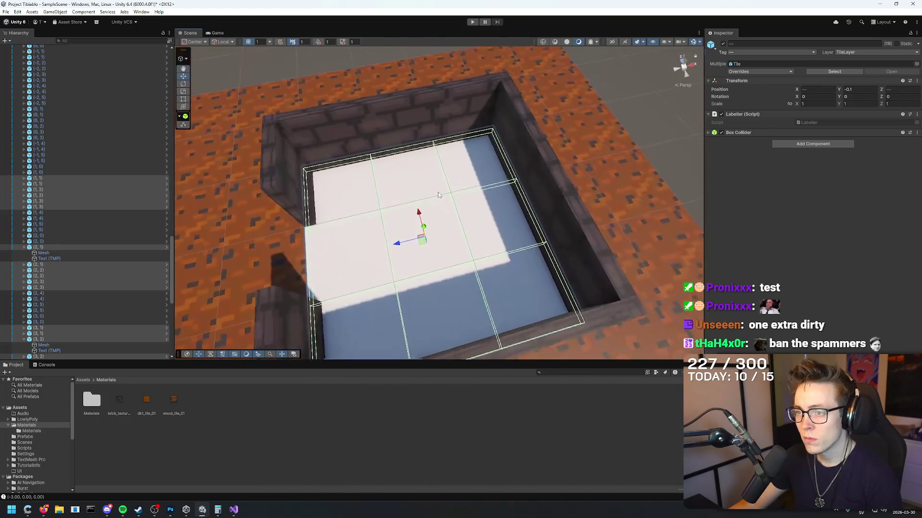
drag(172, 406, 358, 242)
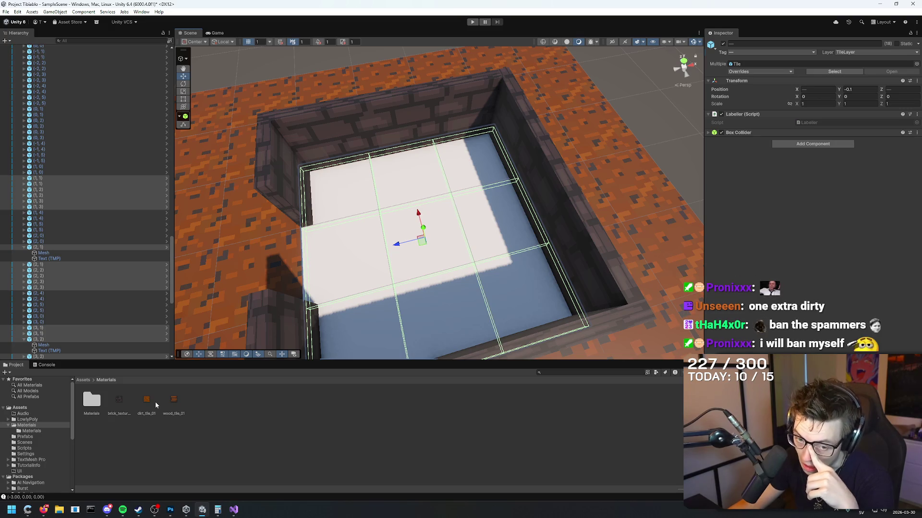
Set wood_tile_01's Filter Mode to Point (no filter) and Resize Algorithm to Bilinear, leaving them unapplied.
click(176, 401)
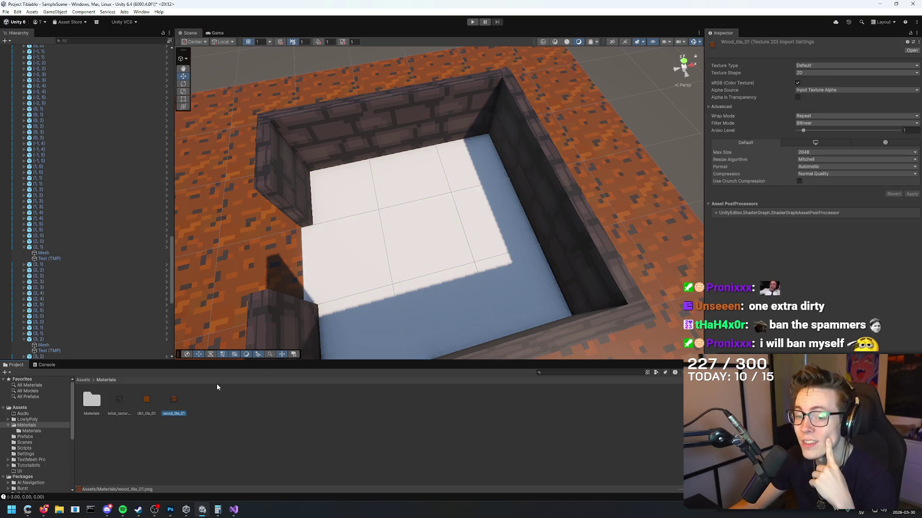
click(813, 123)
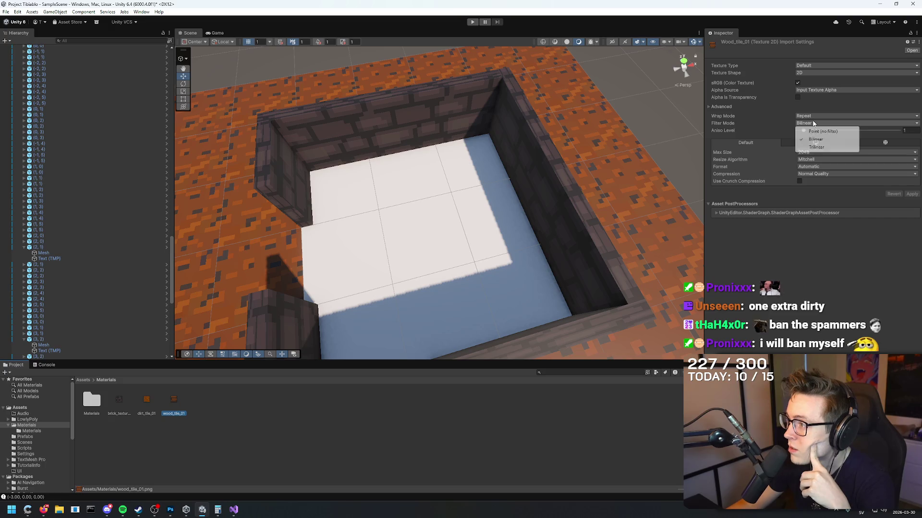
click(814, 131)
click(814, 160)
click(817, 175)
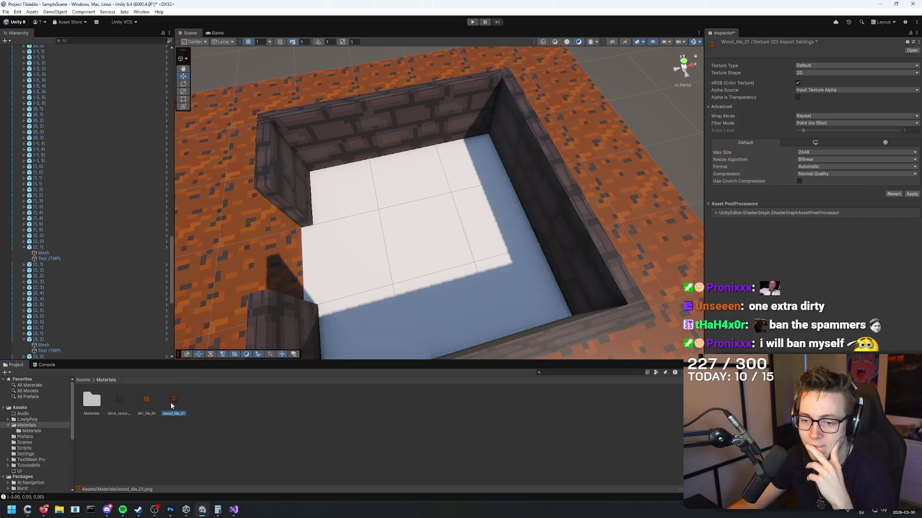
click(395, 252)
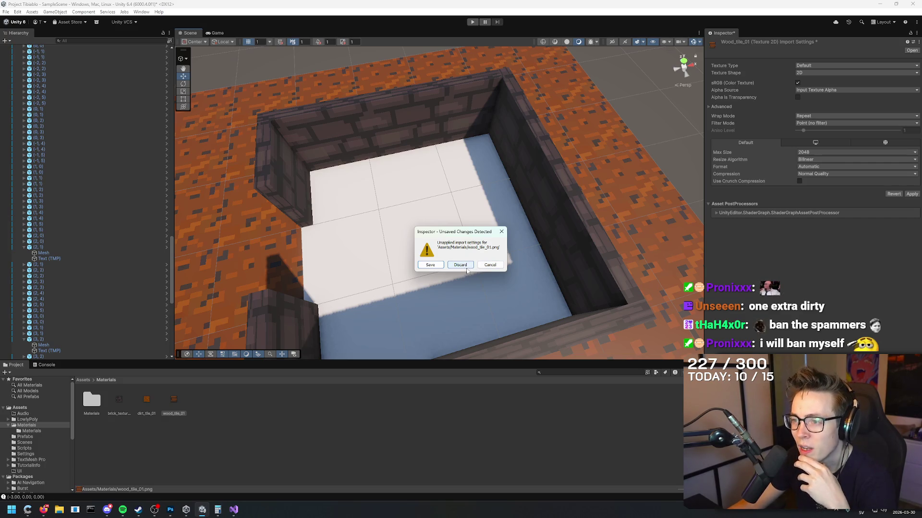
Dismiss the unapplied import-settings prompts while picking floor tiles in the room.
click(490, 266)
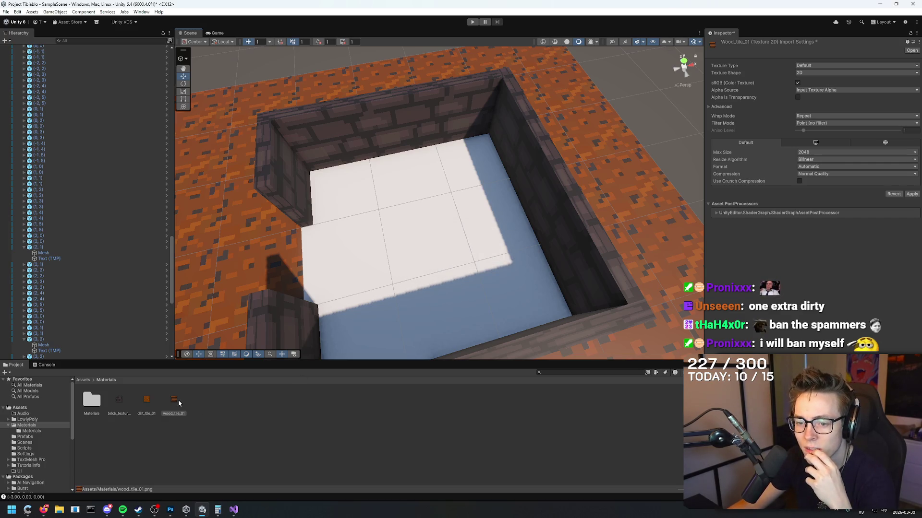
drag(483, 250, 444, 258)
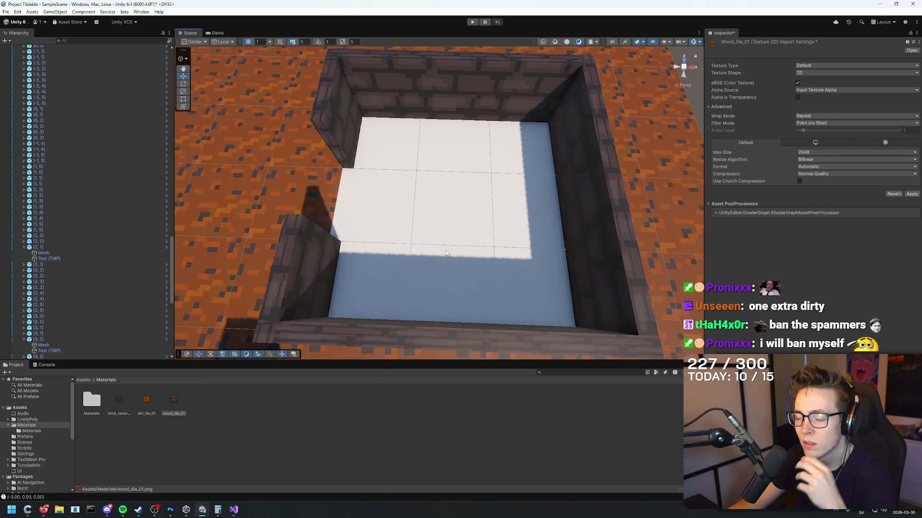
click(445, 258)
click(488, 265)
click(376, 209)
click(434, 266)
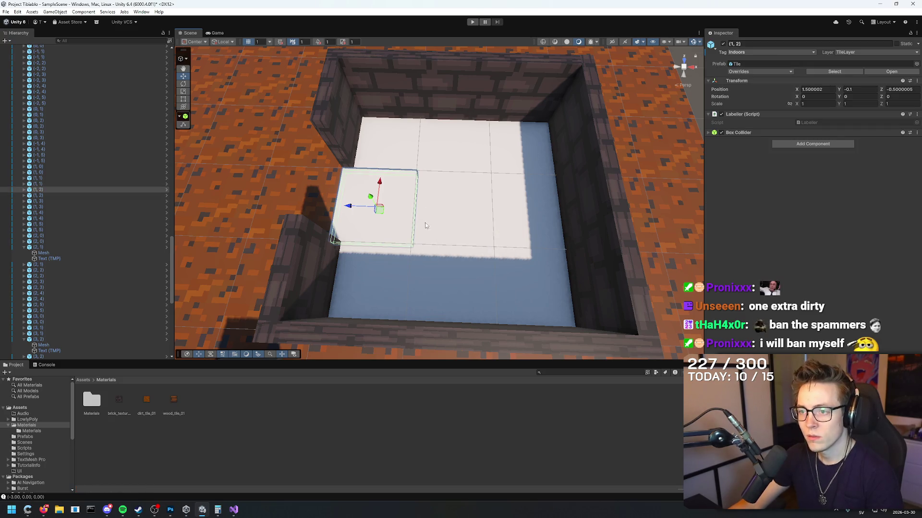
Inspect floor tile (1, 2)'s Box Collider, then start a new browser tab.
click(550, 190)
scroll(549, 191, down, 5)
click(395, 204)
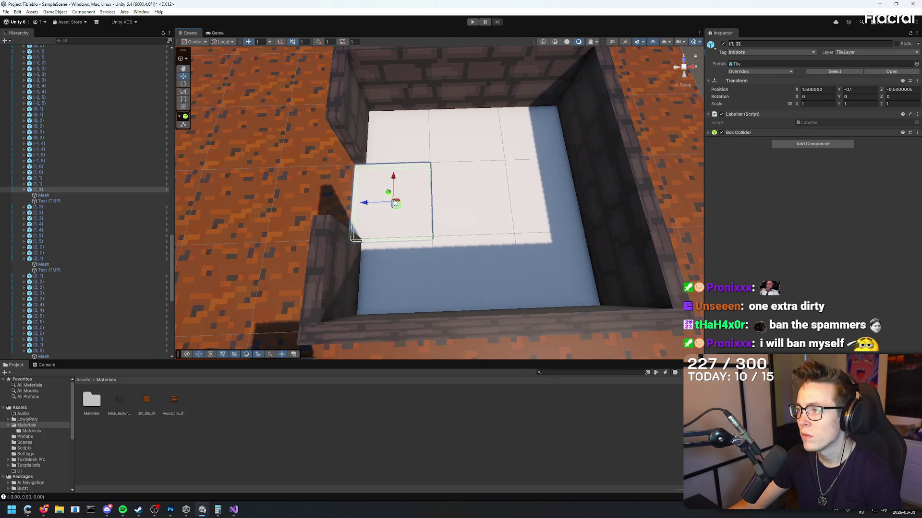
click(709, 133)
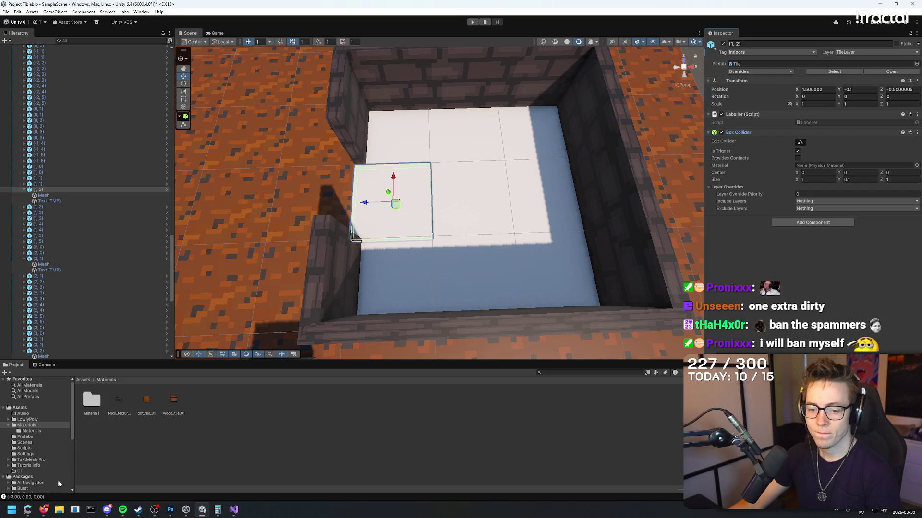
click(44, 509)
key(ctrl+t)
Search 'how to apply a texture to a model in unity' and read the discussions.unity.com answer.
text(how to appl)
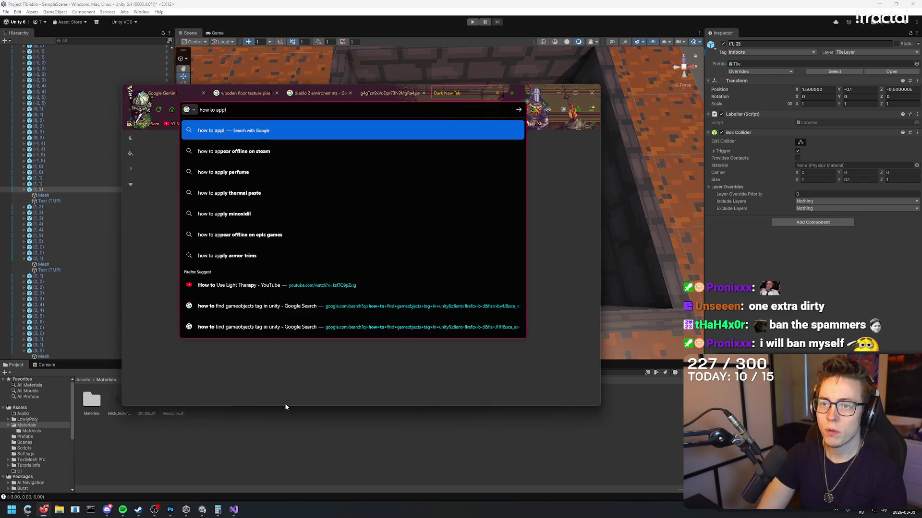
text(y a texture to a model in unity)
key(Return)
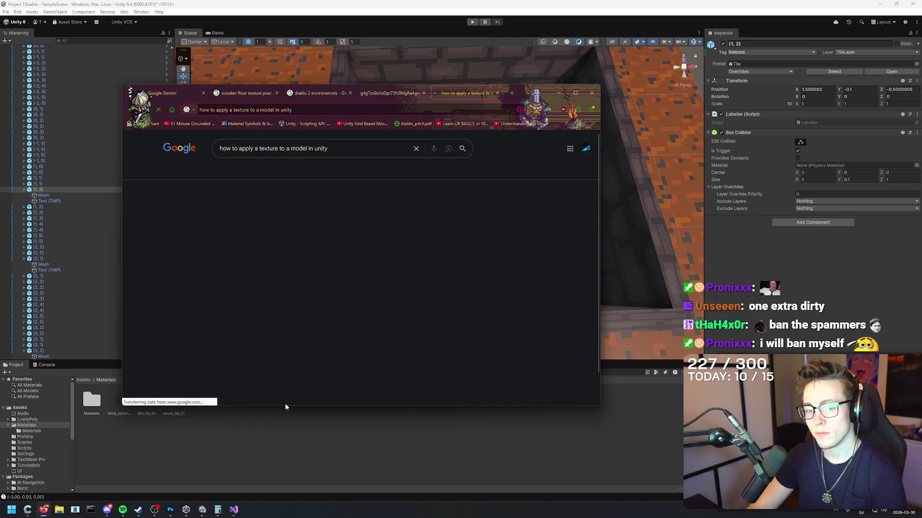
click(240, 209)
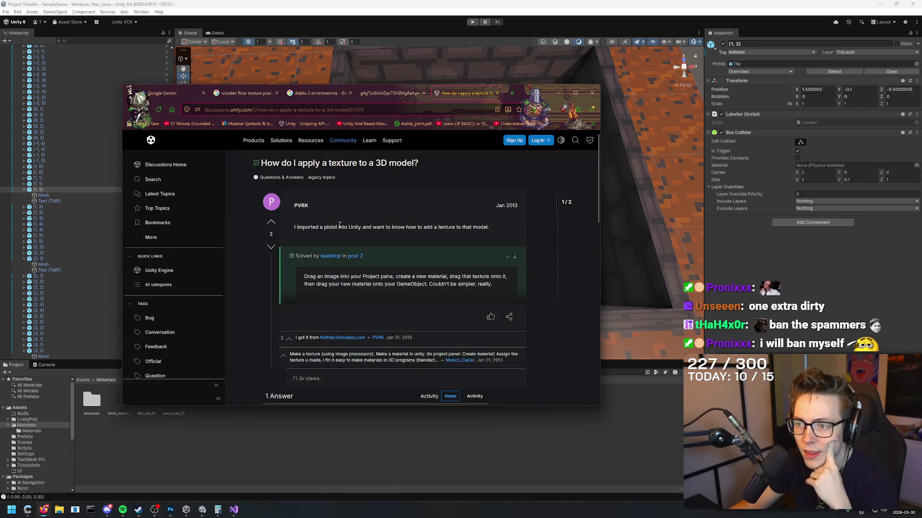
scroll(403, 275, down, 2)
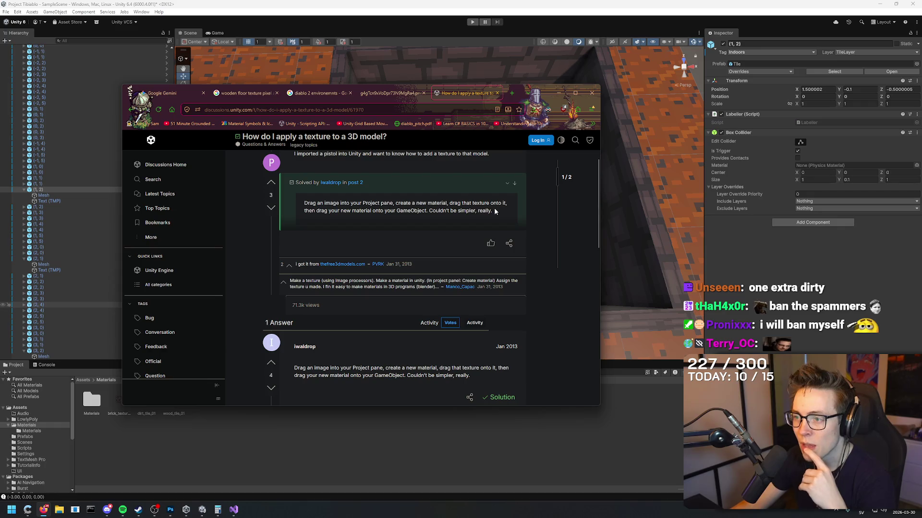
click(501, 38)
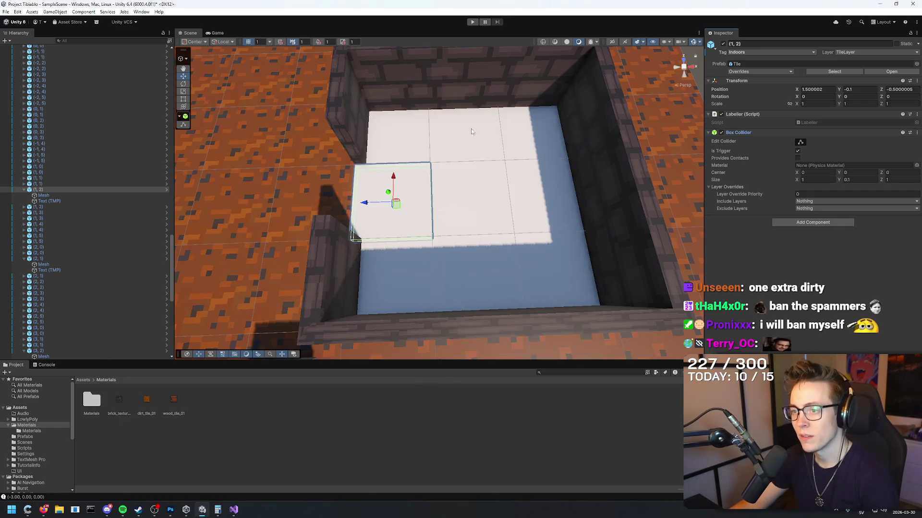
Frame the selected tile, then undo back to the wood_tile_01 texture selection.
key(f)
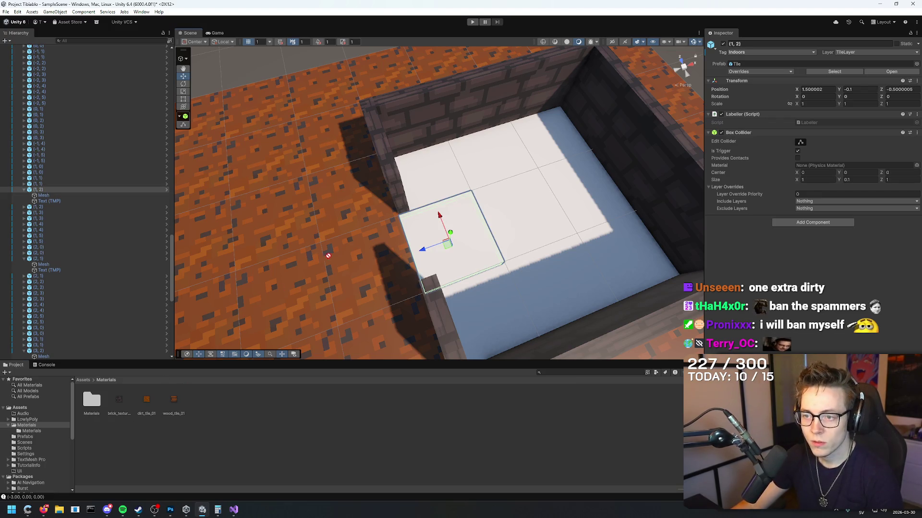
scroll(390, 245, down, 3)
click(667, 97)
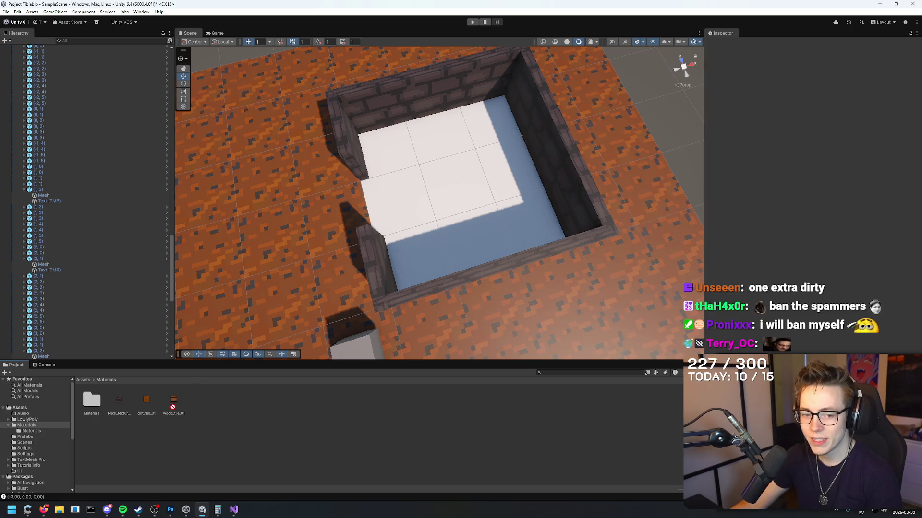
scroll(279, 75, up, 3)
scroll(439, 146, down, 3)
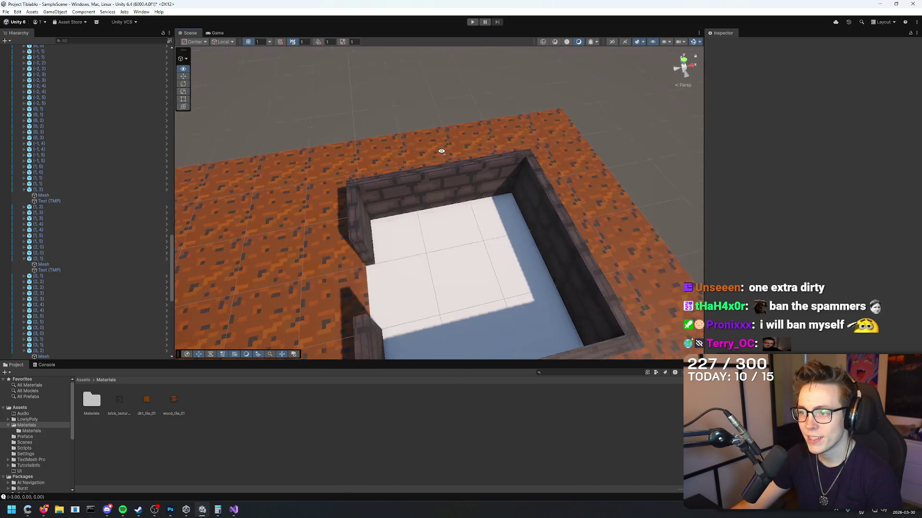
key(ctrl+z)
key(ctrl+z)
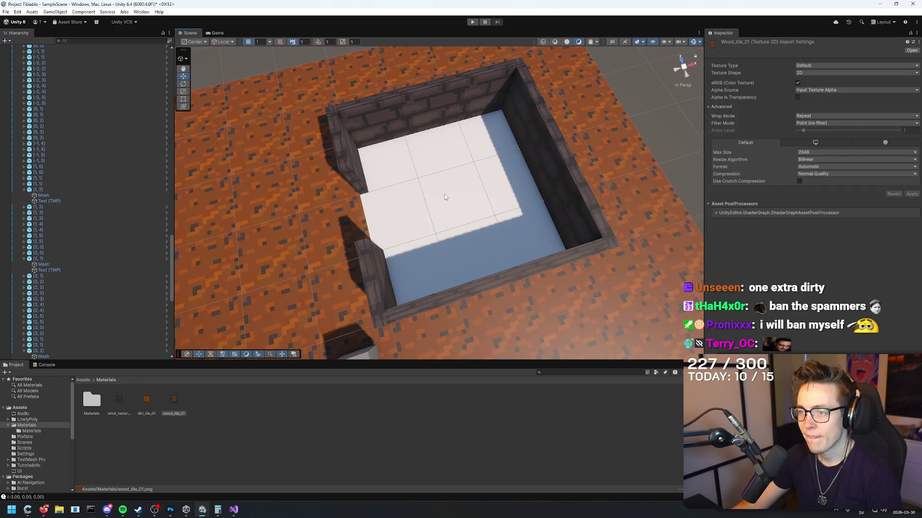
key(ctrl+z)
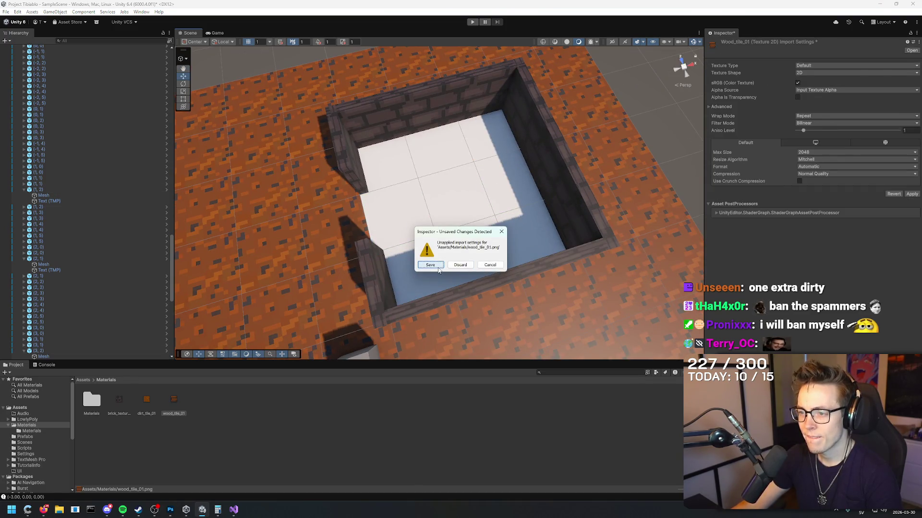
Save wood_tile_01's pending import settings and browse back to the parent Materials folder.
click(430, 265)
key(ctrl+z)
key(ctrl+z)
key(ctrl+z)
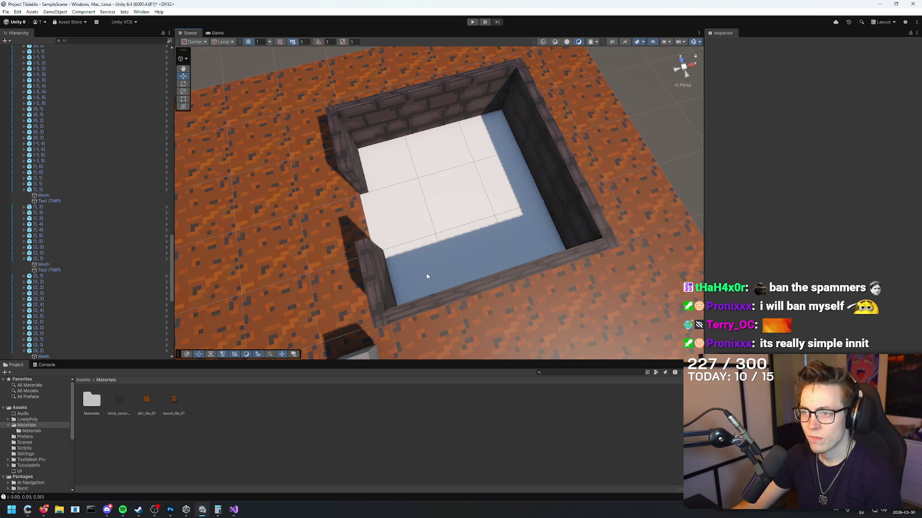
key(ctrl+z)
key(ctrl+z)
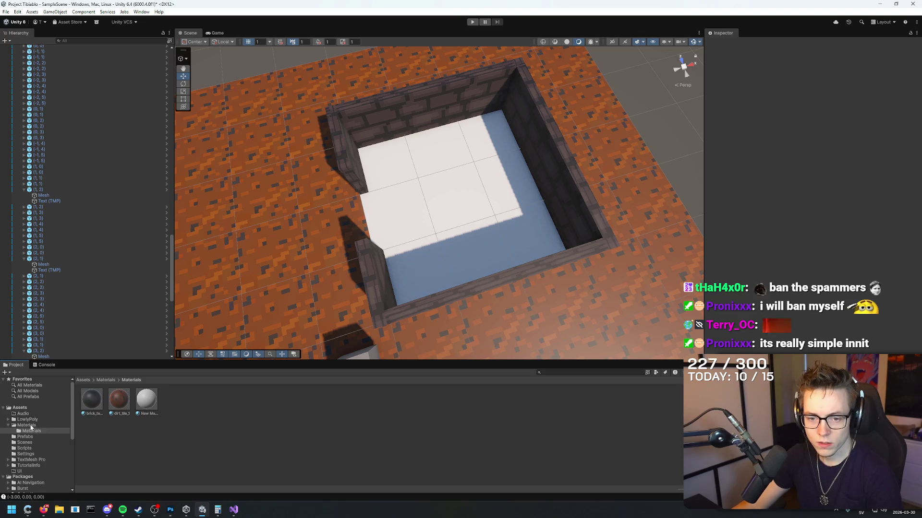
key(ctrl+z)
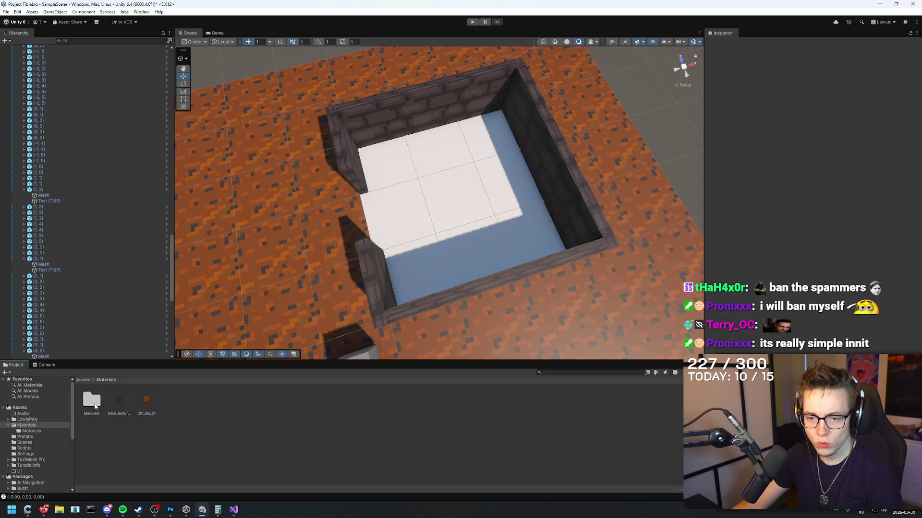
double_click(94, 406)
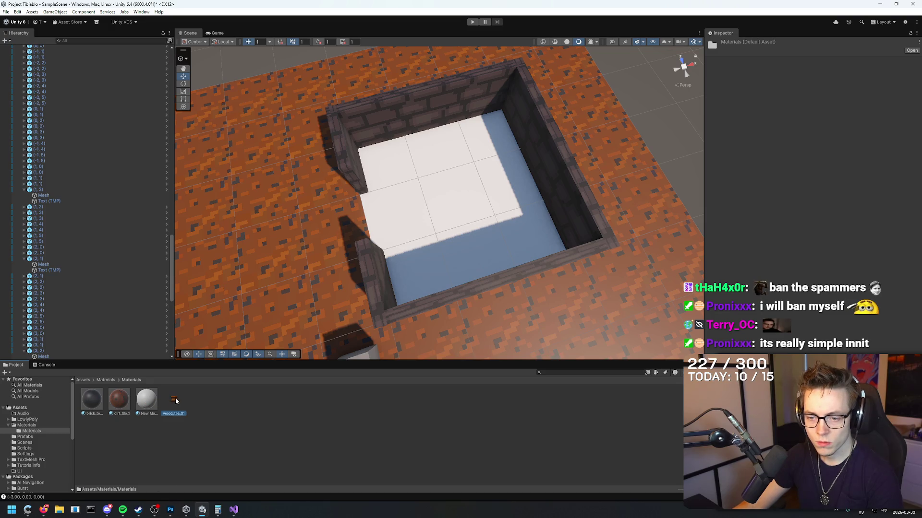
key(ctrl+z)
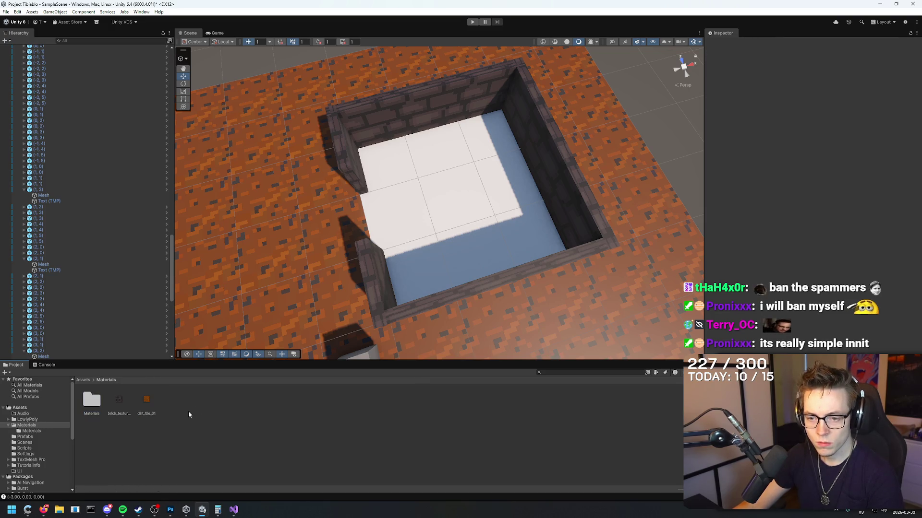
click(191, 442)
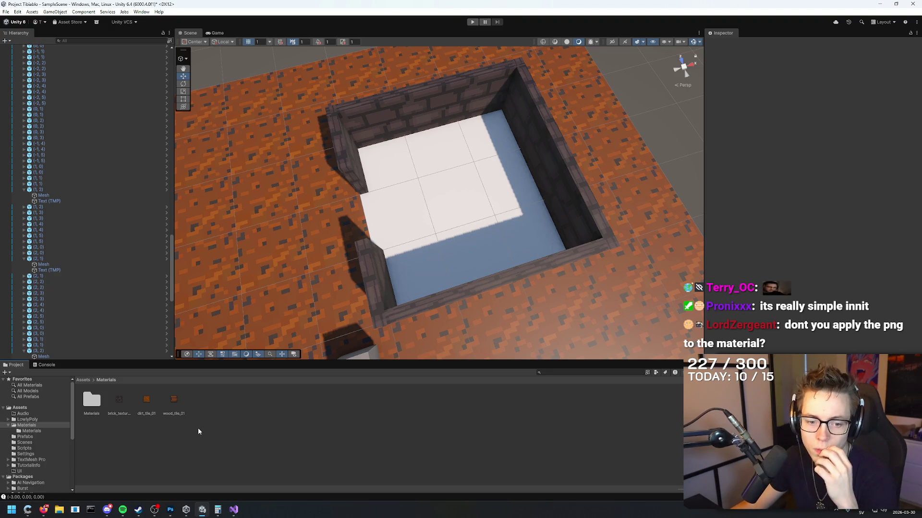
Give wood_tile_01 Point (no filter) filtering and Bilinear resize algorithm.
click(396, 168)
drag(393, 176, 403, 175)
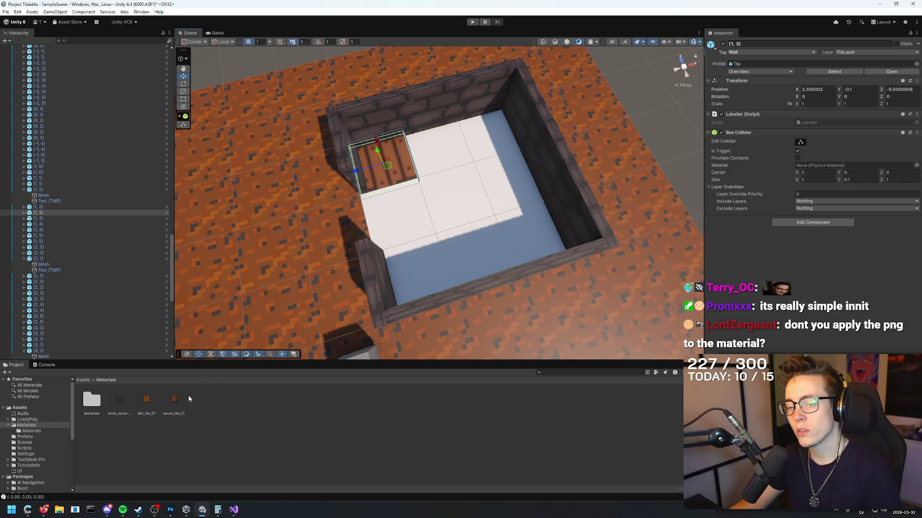
drag(189, 399, 170, 402)
click(811, 122)
click(809, 128)
click(814, 160)
click(816, 176)
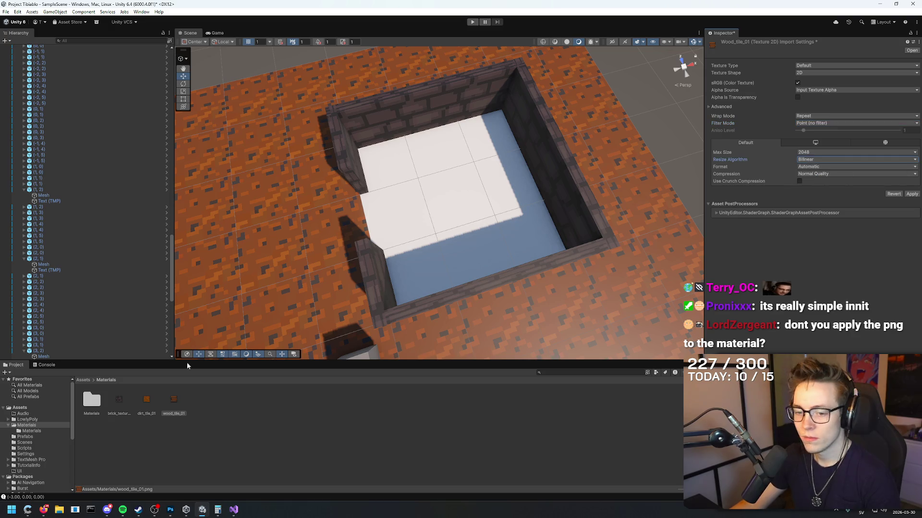
Frame floor tile (1, 3), drop wood_tile_01 on it, and select its Mesh child.
click(399, 166)
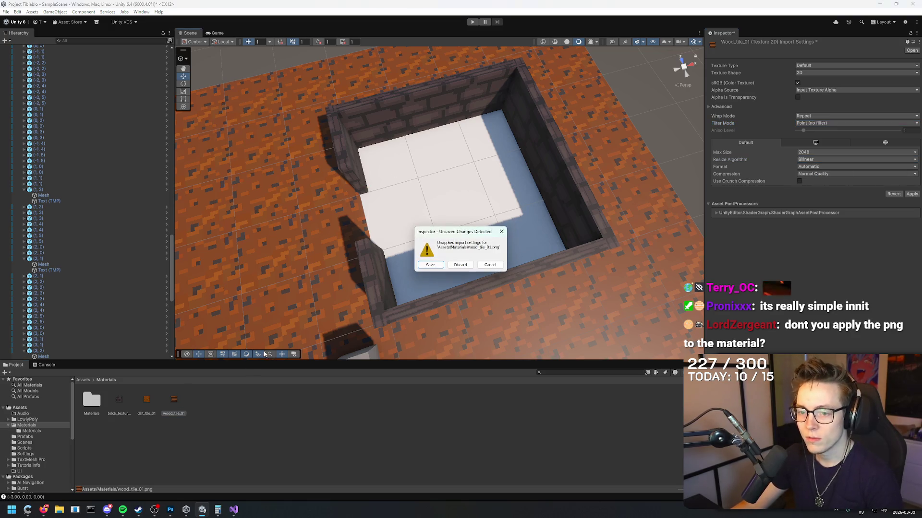
click(439, 266)
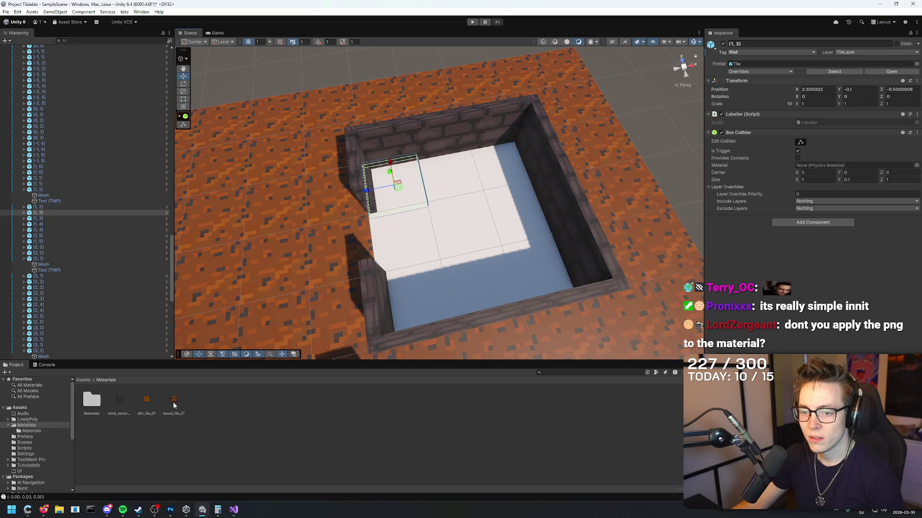
click(434, 229)
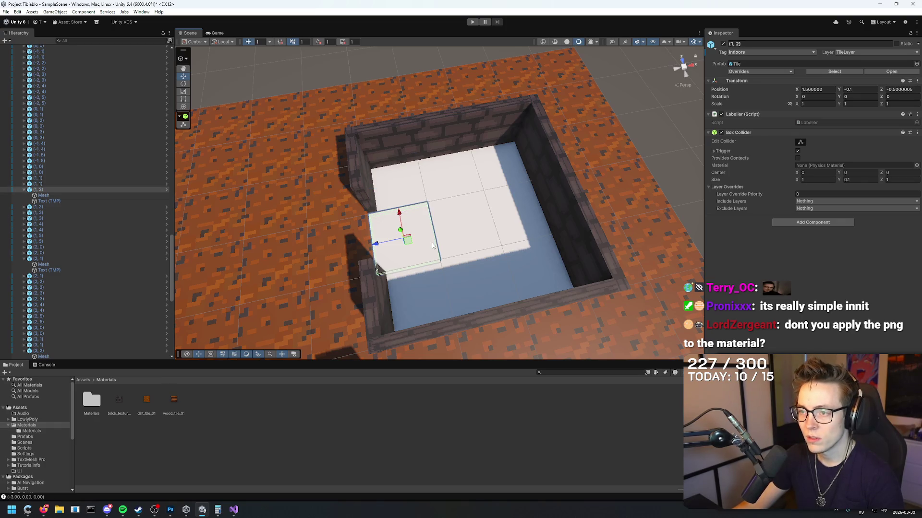
click(406, 197)
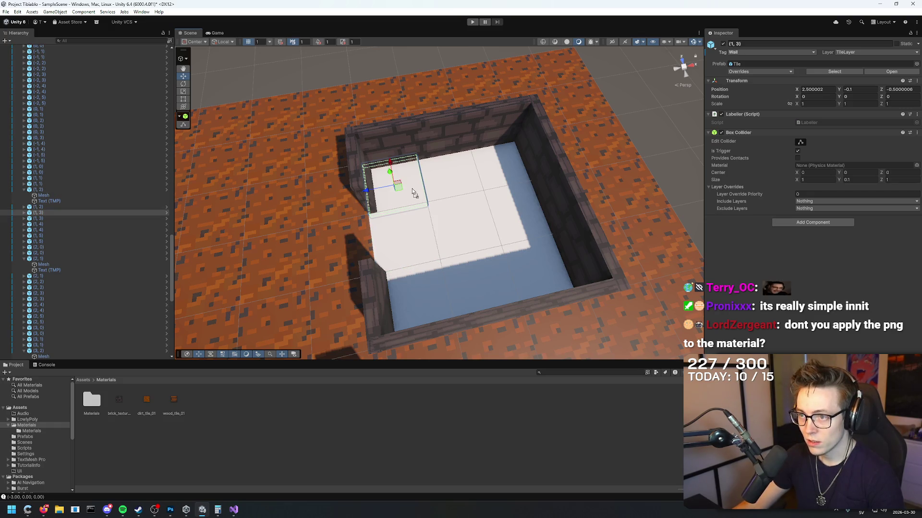
key(f)
drag(173, 396, 371, 183)
scroll(408, 207, down, 5)
mouse_move(406, 209)
mouse_down()
mouse_move(404, 259)
mouse_move(435, 191)
mouse_up()
click(436, 192)
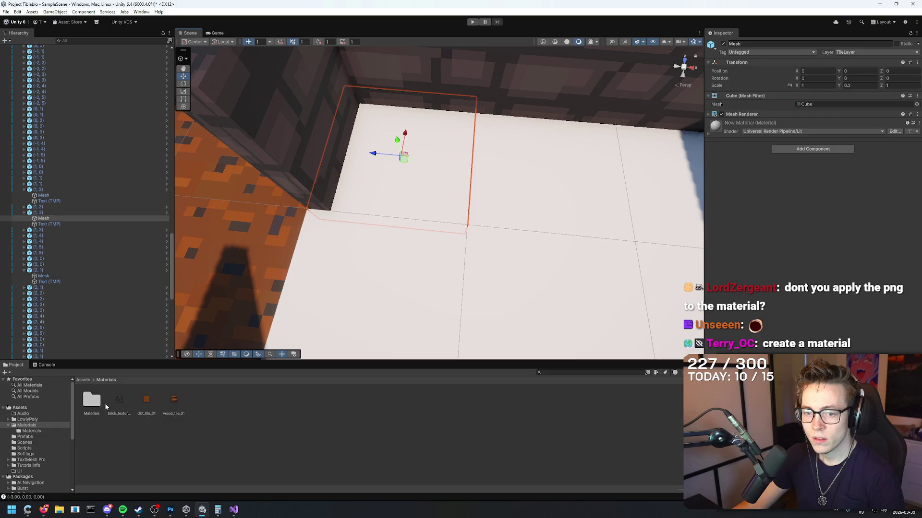
Drag wood_tile_01 onto the seven remaining room floor tiles so all show wooden planks.
double_click(95, 401)
mouse_move(173, 399)
mouse_down()
mouse_move(439, 173)
mouse_move(423, 190)
mouse_move(483, 231)
mouse_move(432, 206)
mouse_up()
scroll(432, 207, down, 5)
mouse_move(172, 401)
mouse_down()
mouse_move(365, 259)
mouse_move(376, 234)
mouse_up()
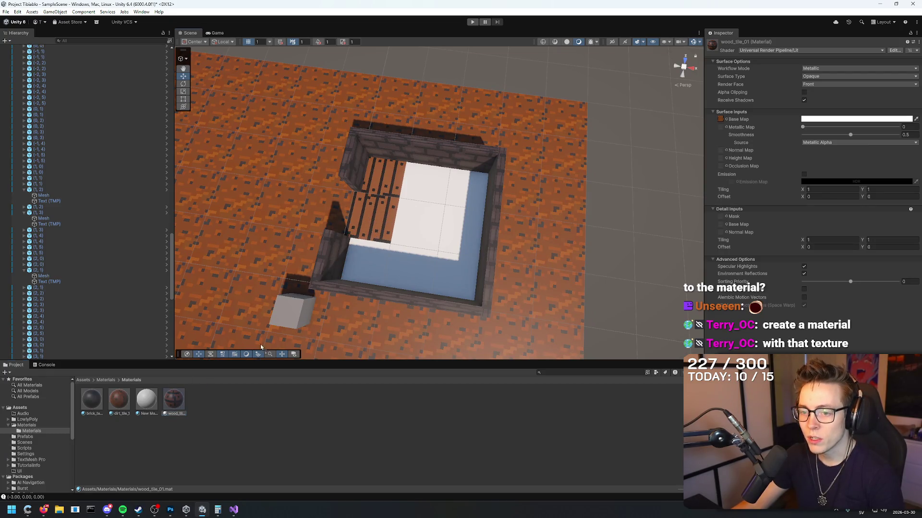
drag(227, 366, 381, 257)
drag(426, 227, 427, 204)
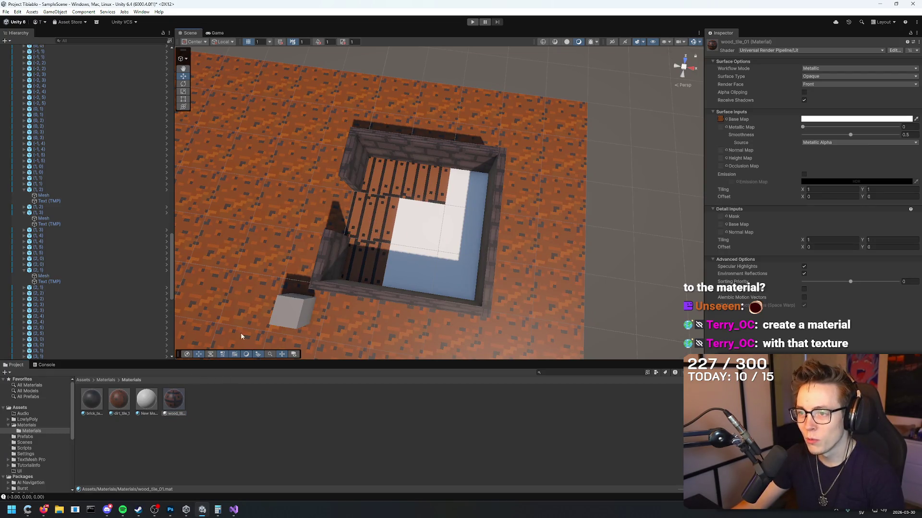
drag(408, 268, 457, 203)
mouse_move(452, 268)
mouse_down()
mouse_move(453, 240)
mouse_move(408, 268)
mouse_move(459, 229)
mouse_up()
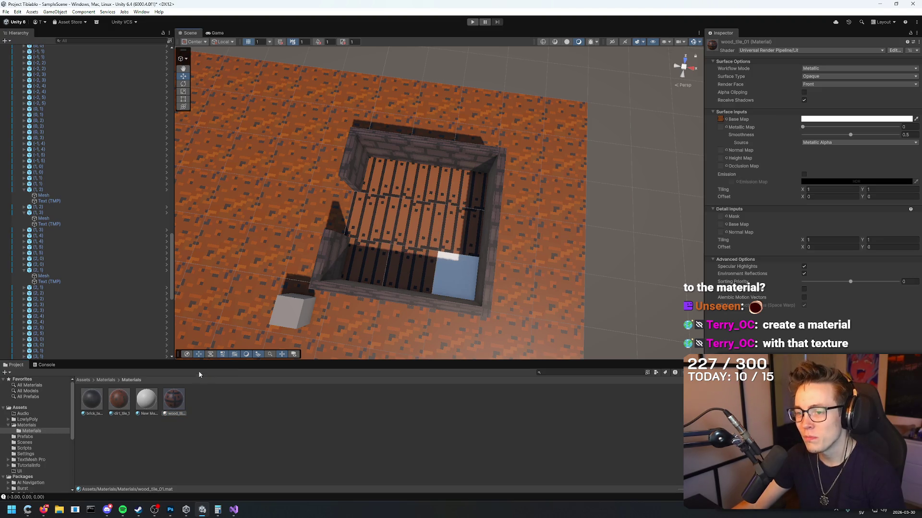
mouse_move(446, 270)
mouse_down()
mouse_move(416, 208)
mouse_move(545, 190)
mouse_move(419, 205)
mouse_move(273, 165)
mouse_move(117, 187)
mouse_move(230, 157)
mouse_move(339, 165)
mouse_move(490, 33)
mouse_up()
click(471, 22)
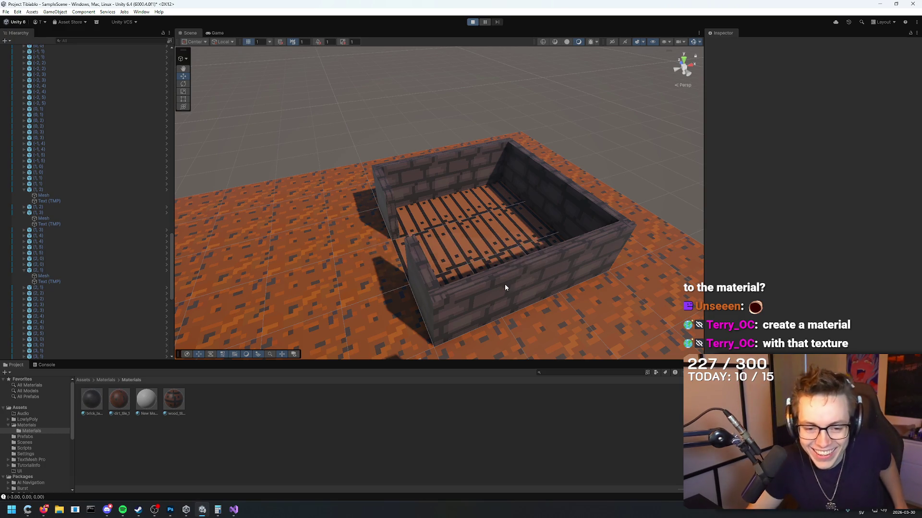
Walk the player cube with WASD into the room, around its floor, out leftward and back in.
key(d)
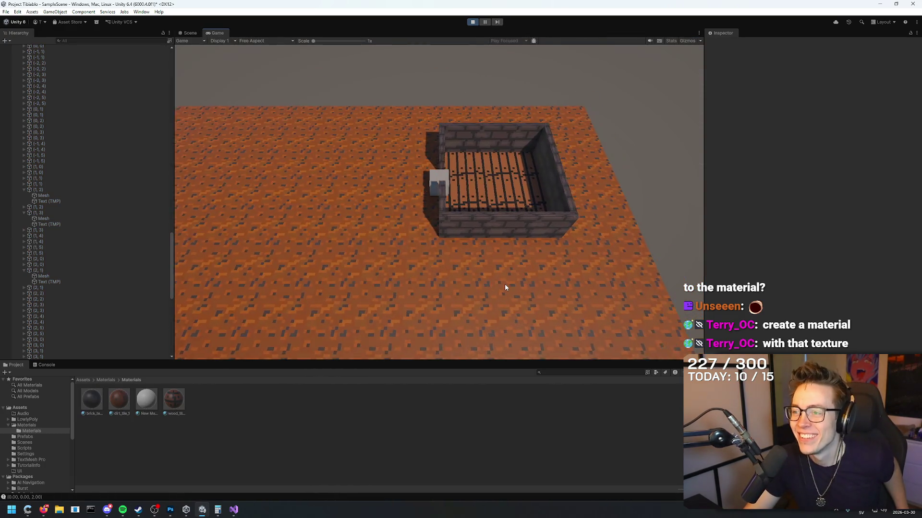
key(w)
key(s)
key(s)
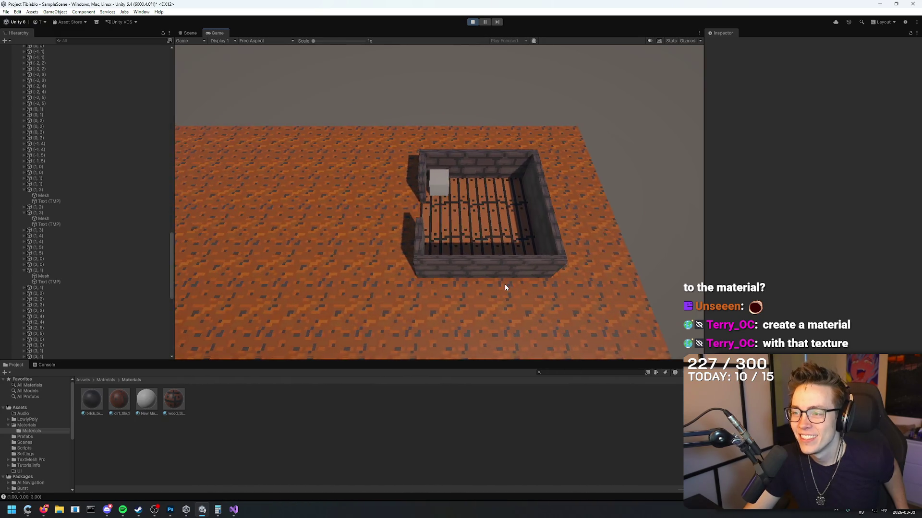
key(w)
key(w)
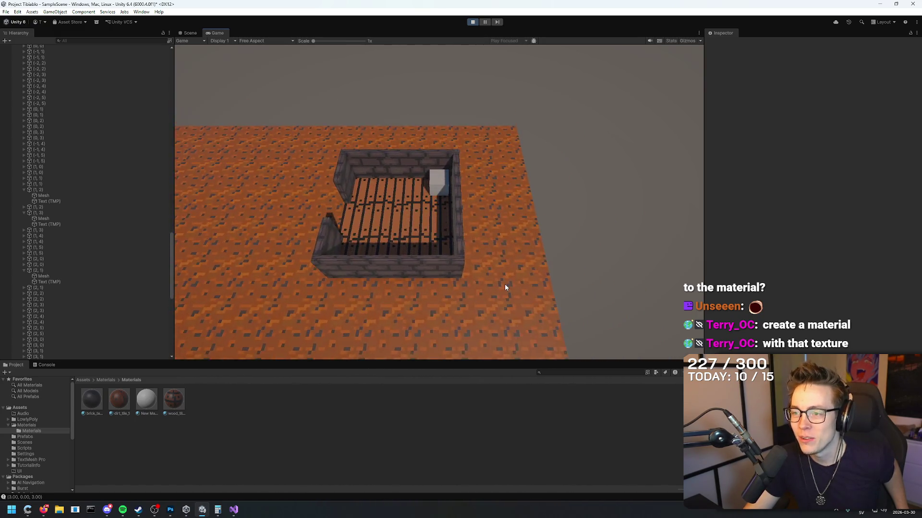
key(a)
key(a)
key(s)
key(s)
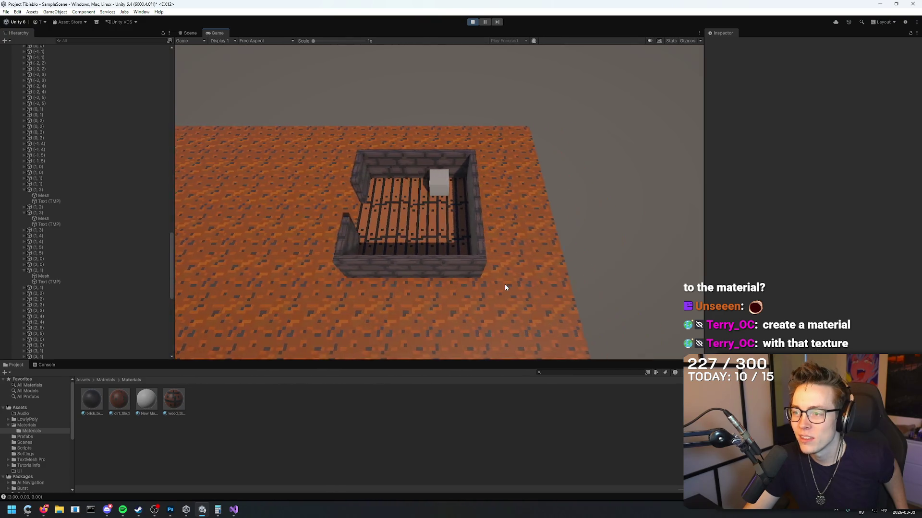
key(a)
key(a)
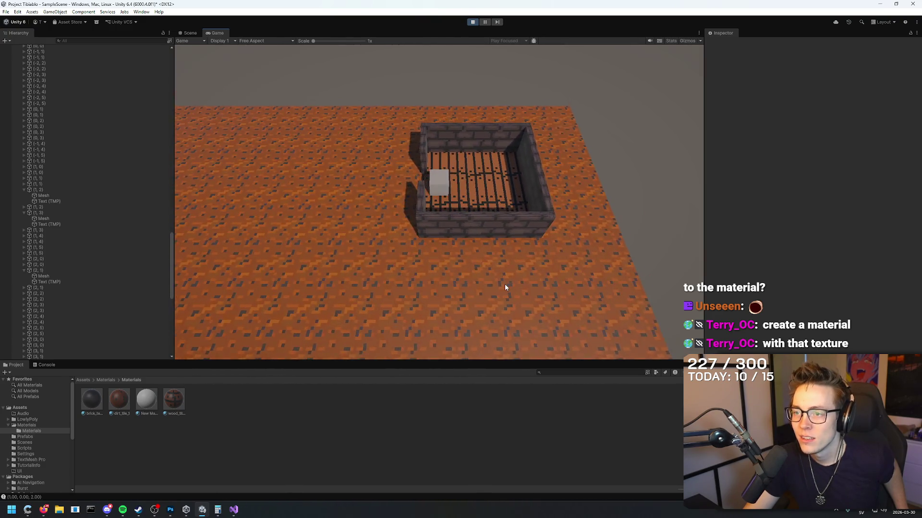
key(s)
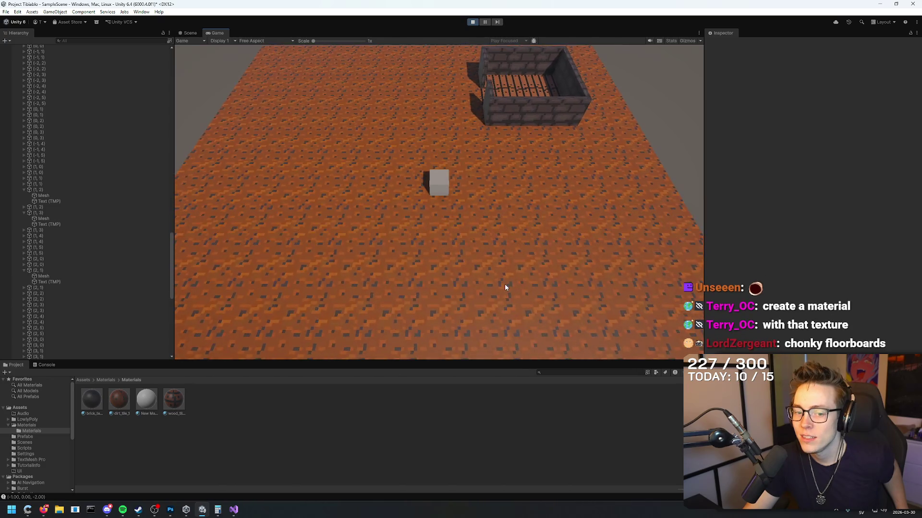
key(w)
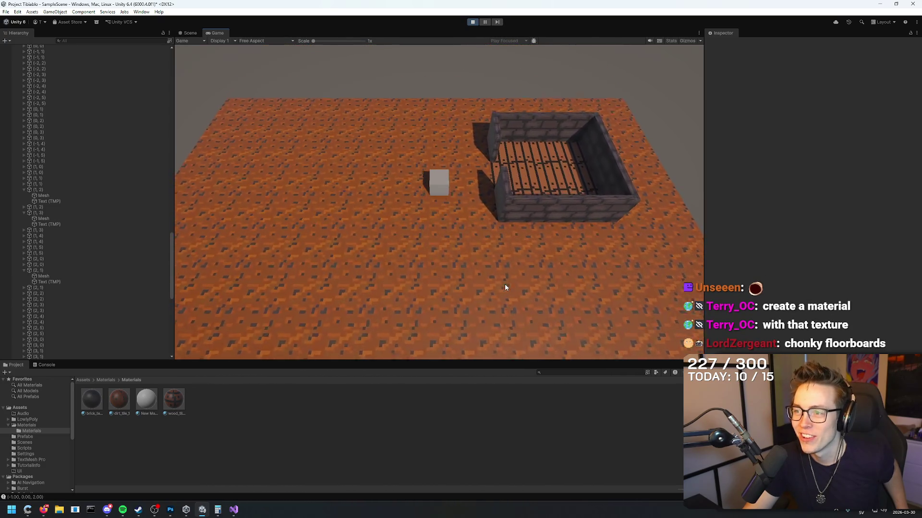
key(w)
key(d)
key(d)
key(a)
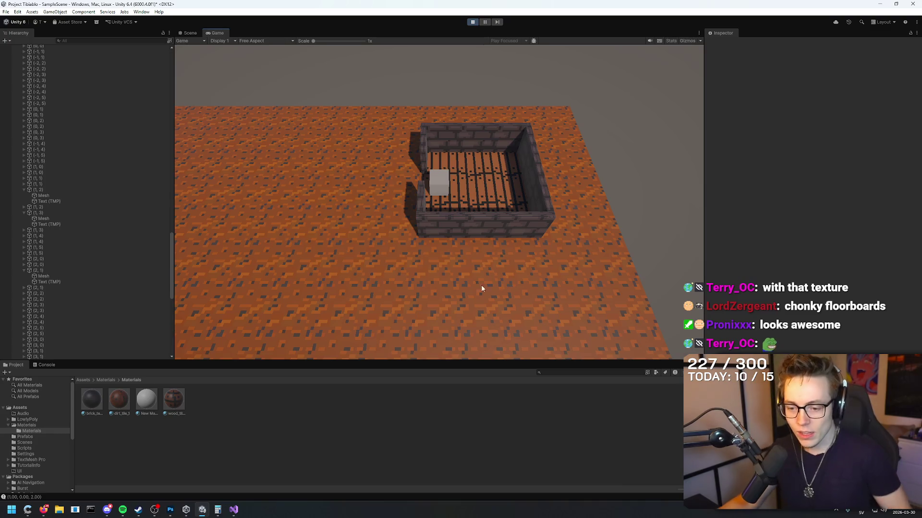
In Photoshop, resize the floorboard image to 32 pixels wide.
click(171, 509)
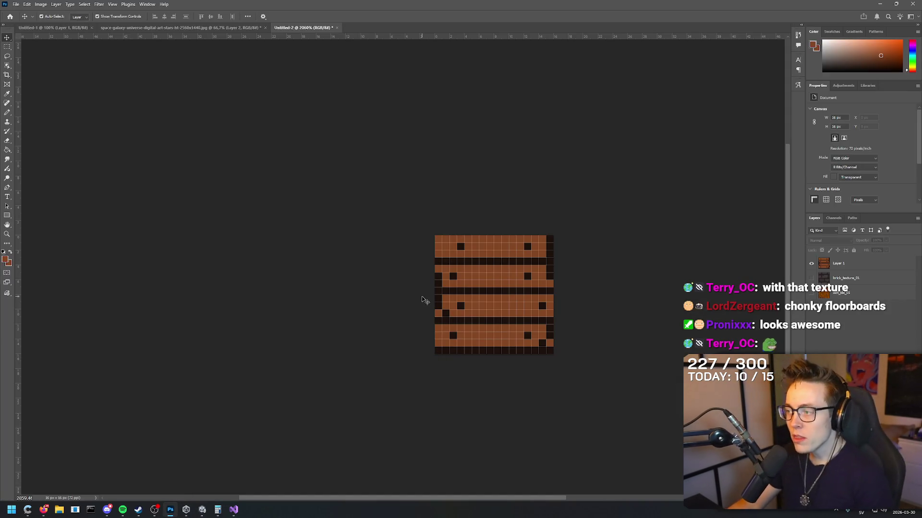
click(42, 5)
click(58, 61)
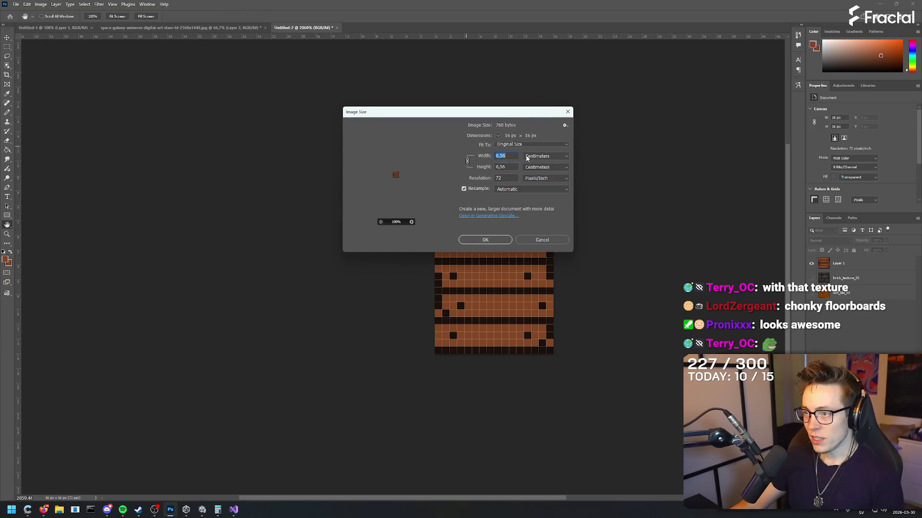
click(538, 156)
click(537, 164)
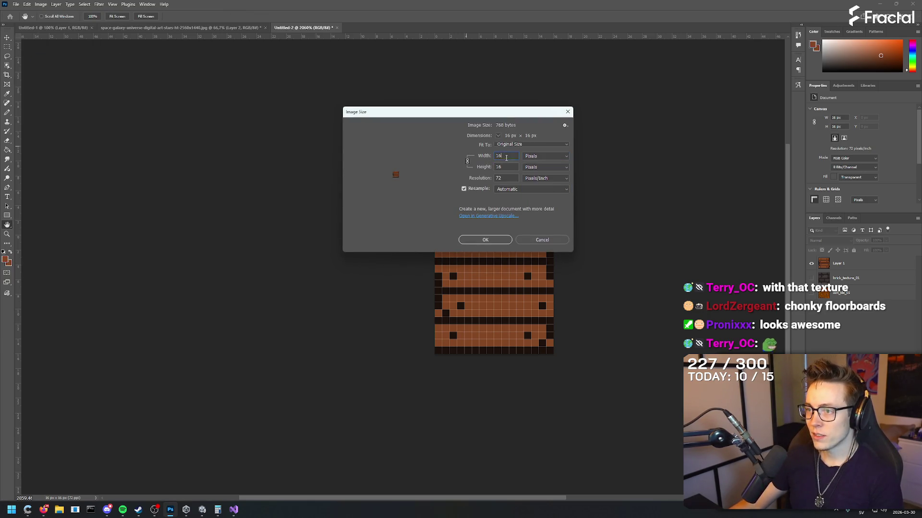
text(32)
click(500, 242)
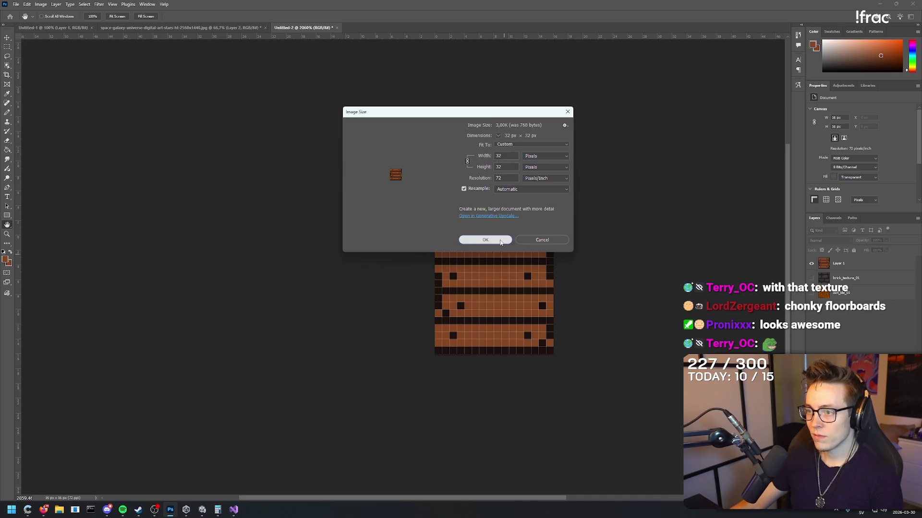
Dismiss the canvas colour picker and undo the resize back to 16×16.
right_click(607, 198)
click(638, 191)
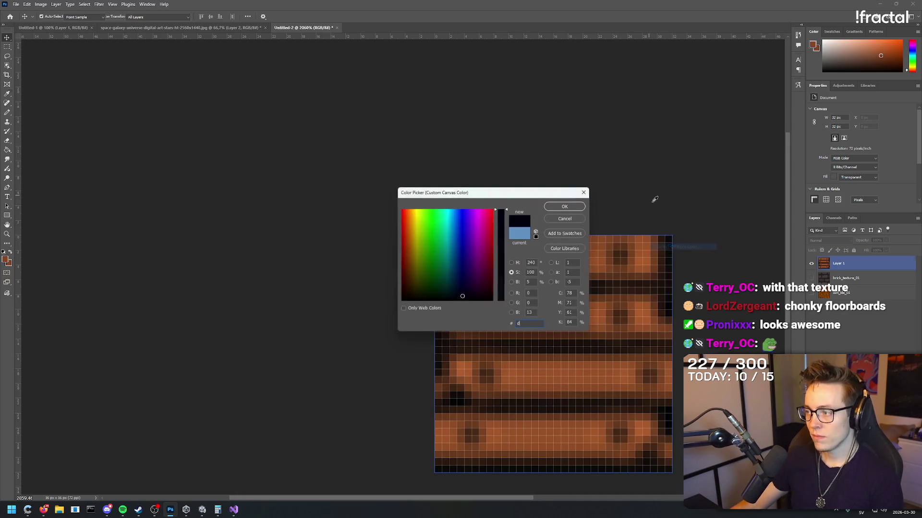
click(580, 193)
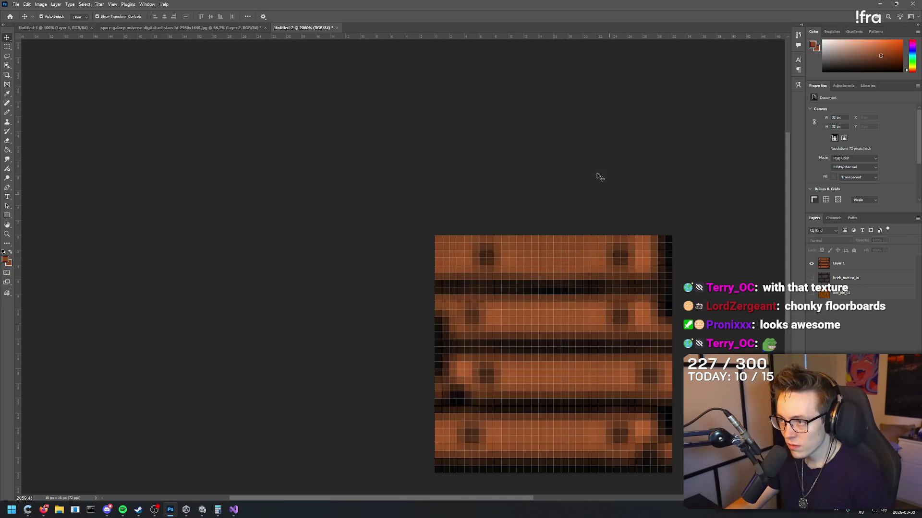
right_click(600, 180)
click(631, 174)
click(582, 195)
key(ctrl+z)
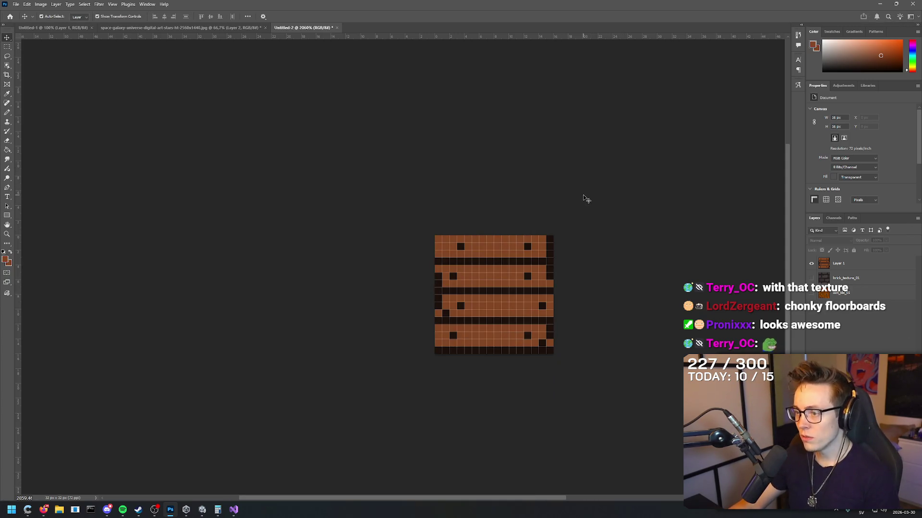
Enlarge the canvas to 32×32 pixels and centre it in view.
click(41, 3)
click(67, 72)
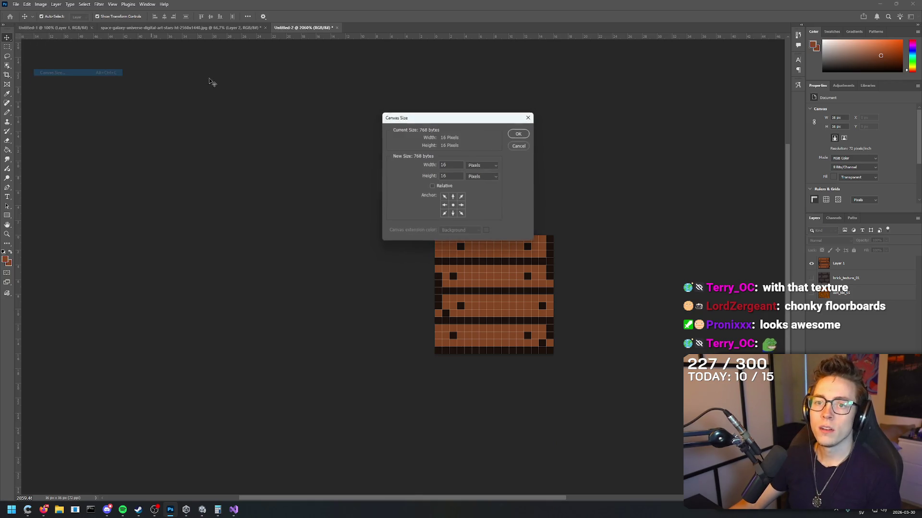
click(525, 134)
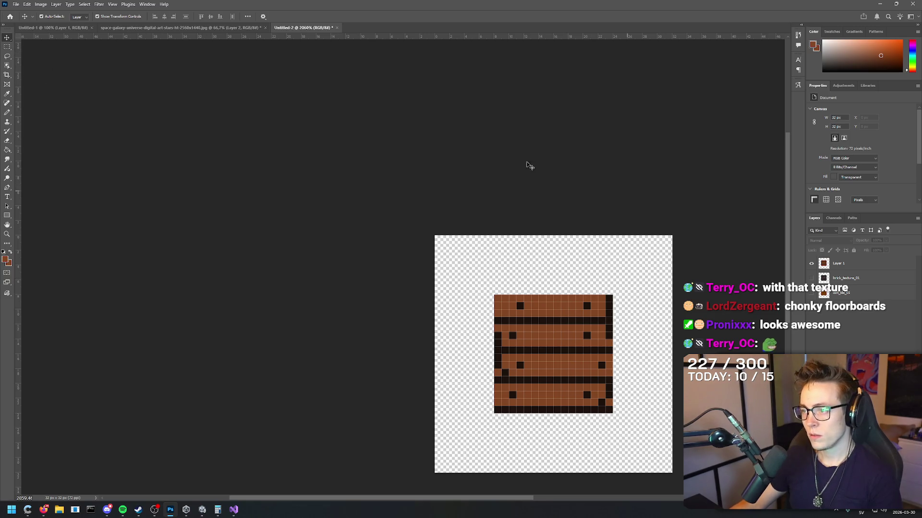
drag(617, 226, 507, 117)
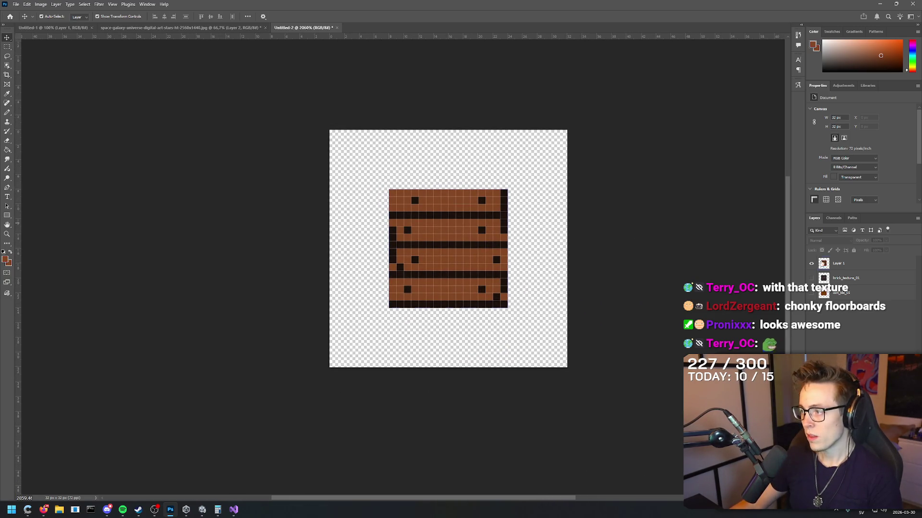
Hide the floorboard art layer and dismiss the no-layer-selected error.
click(829, 264)
click(811, 264)
click(435, 224)
key(b)
click(367, 204)
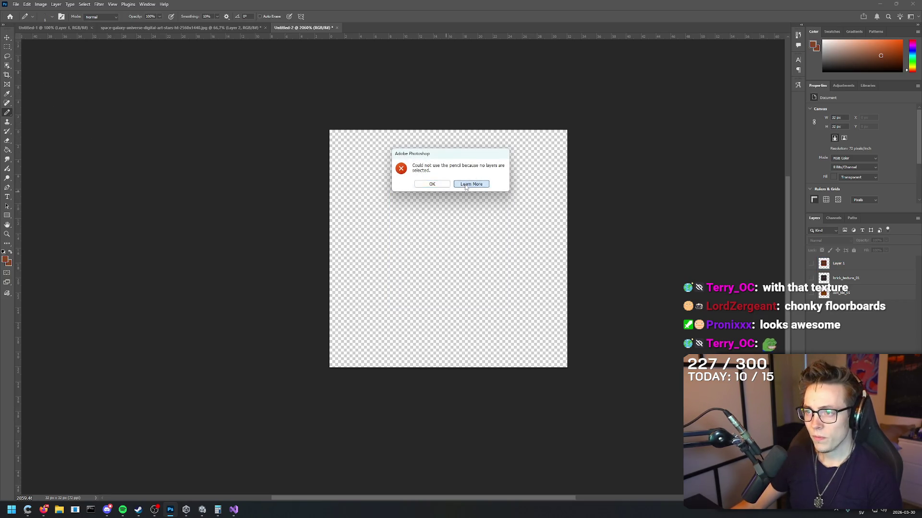
click(465, 185)
click(566, 89)
Create an empty Layer 2, test brown pencil strokes, and undo them.
key(ctrl+shift+n)
key(Return)
drag(481, 223, 460, 274)
mouse_move(519, 244)
mouse_down()
mouse_move(499, 240)
mouse_move(406, 362)
mouse_move(362, 180)
mouse_up()
key(ctrl+z)
drag(485, 260, 445, 230)
key(ctrl+z)
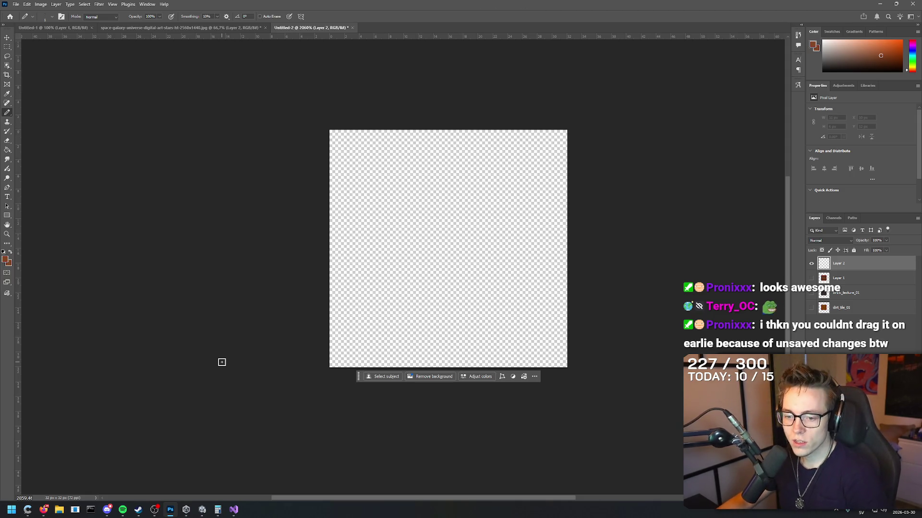
click(202, 509)
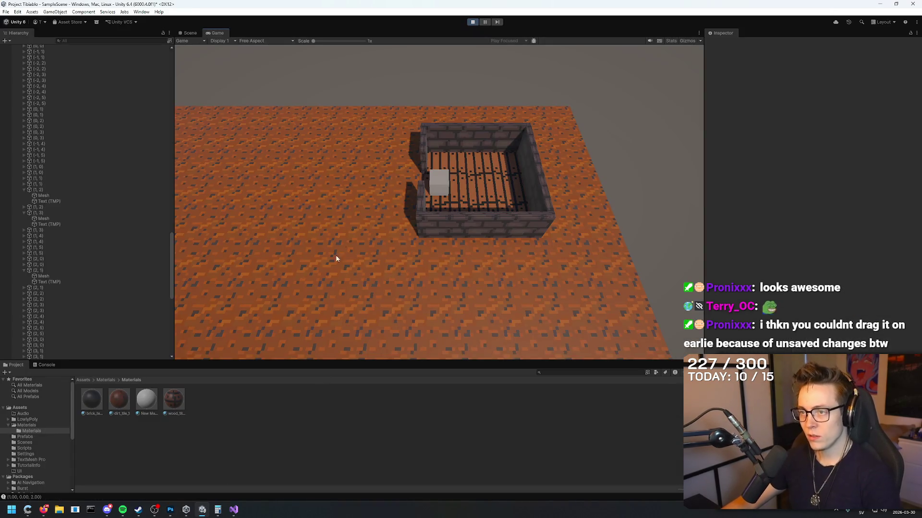
Walk the player out of the brick room and back inside with WASD.
key(a)
key(a)
key(a)
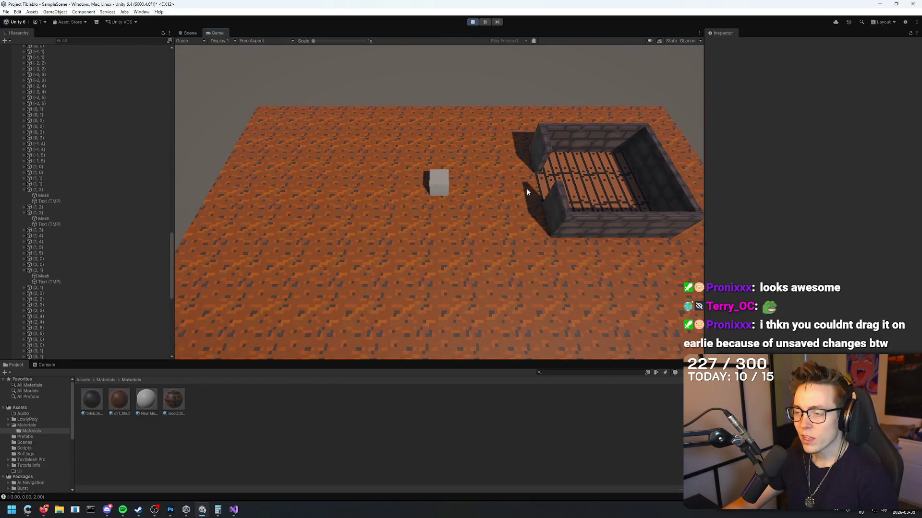
key(d)
key(d)
key(d)
key(s)
key(s)
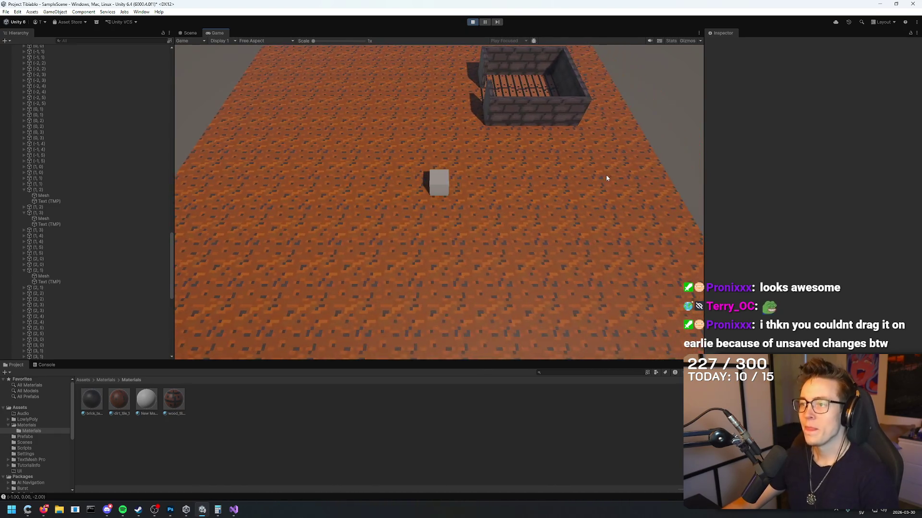
key(w)
key(a)
key(a)
key(a)
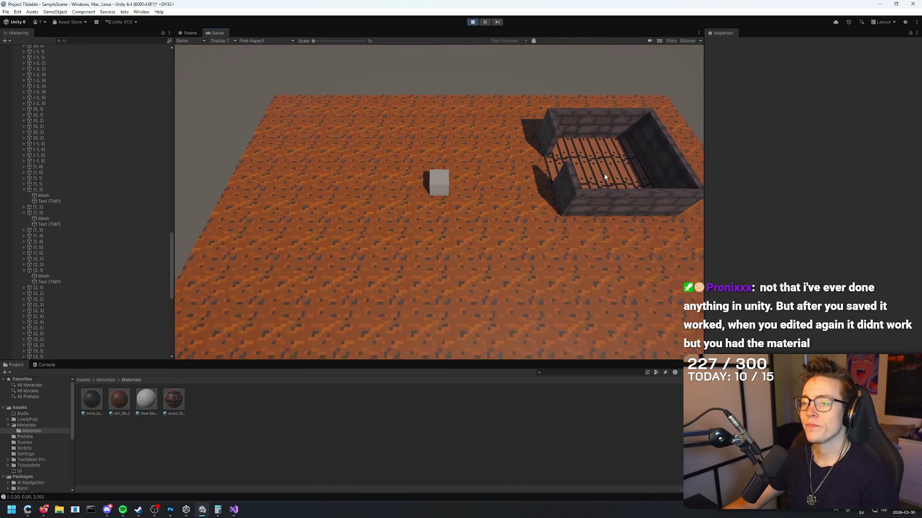
key(d)
key(d)
key(d)
key(w)
key(w)
key(w)
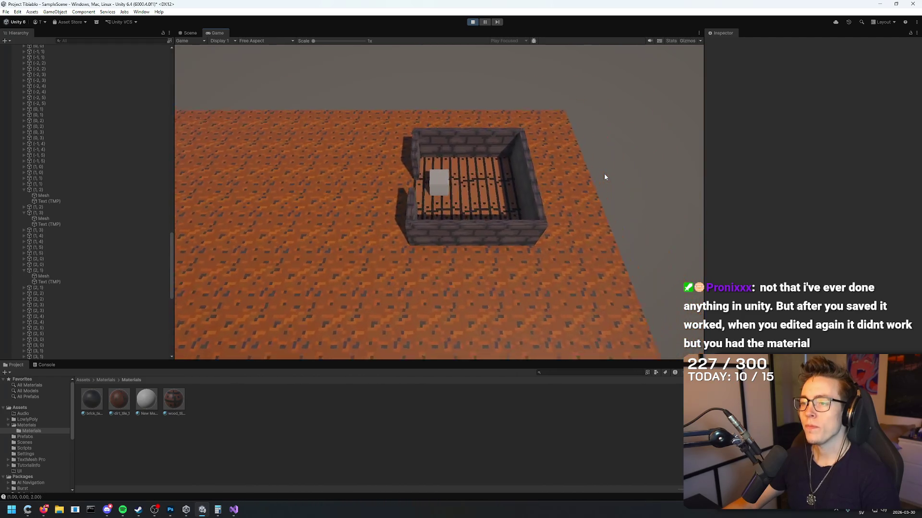
key(s)
key(a)
key(a)
key(a)
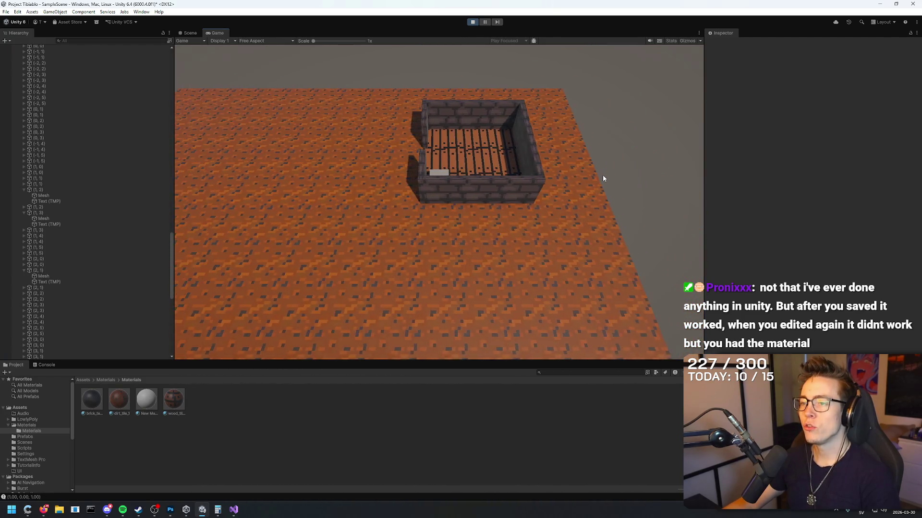
Walk the player across the dirt floor, then stop Play mode.
key(a)
key(a)
key(a)
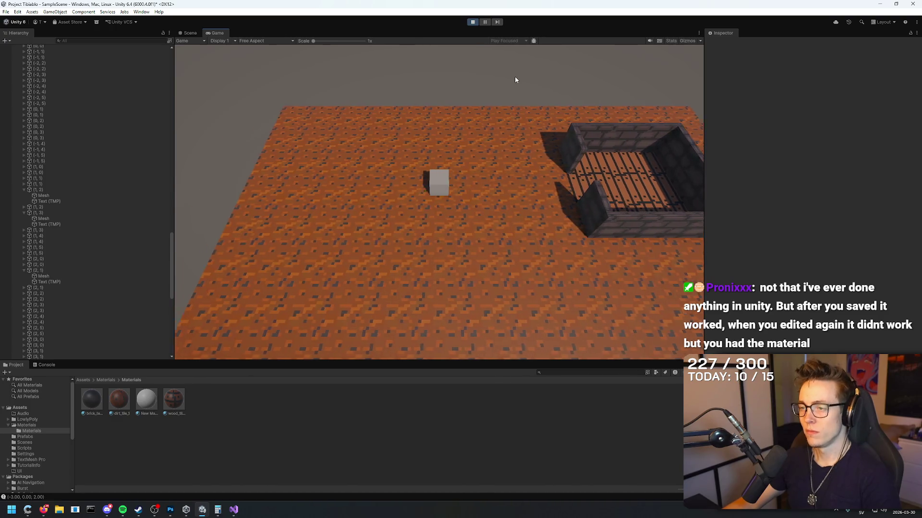
key(s)
key(s)
key(s)
key(d)
key(s)
key(d)
key(d)
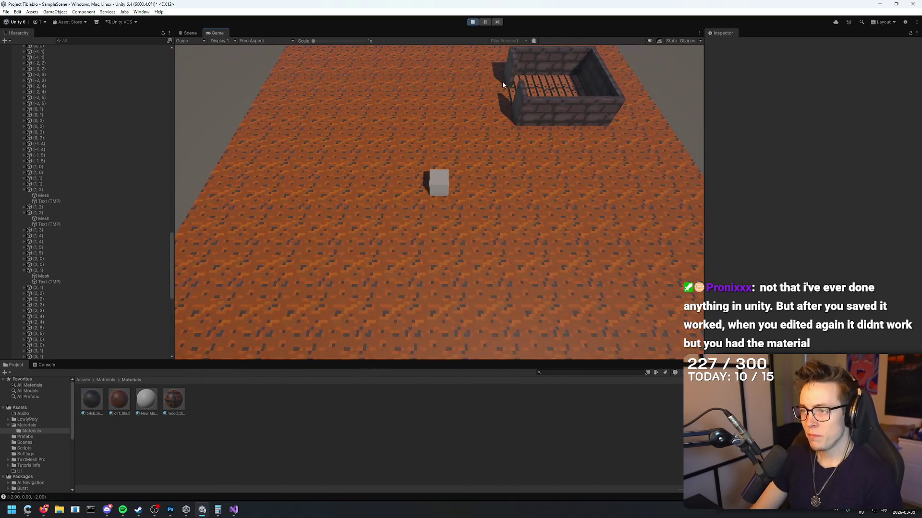
key(d)
key(s)
key(s)
key(s)
key(a)
key(w)
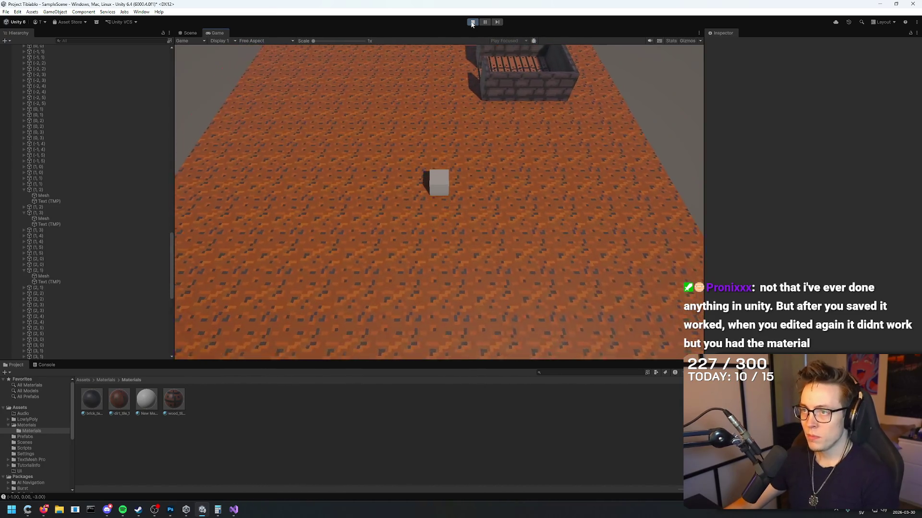
key(ctrl+p)
Fly and orbit the Scene camera to see the whole brick room.
mouse_move(556, 103)
mouse_down()
mouse_move(551, 88)
mouse_move(541, 95)
mouse_move(620, 153)
mouse_move(510, 104)
mouse_up()
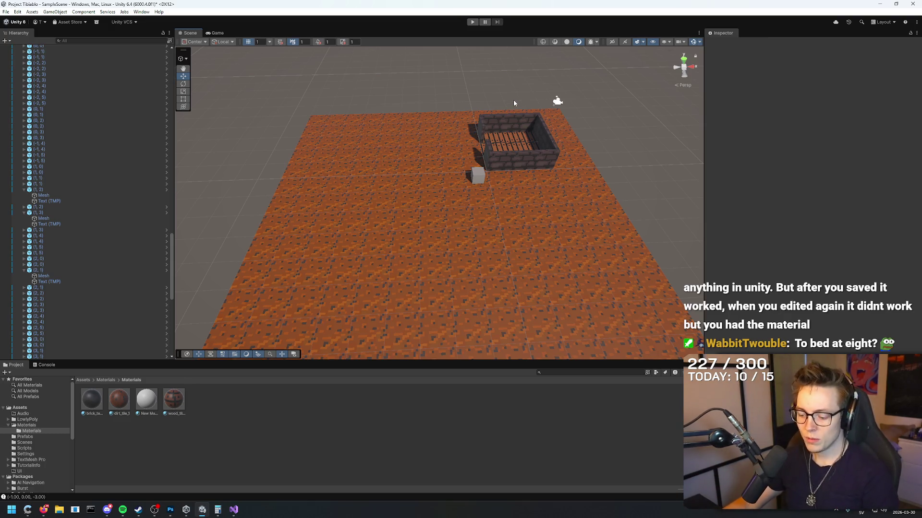
scroll(514, 99, up, 5)
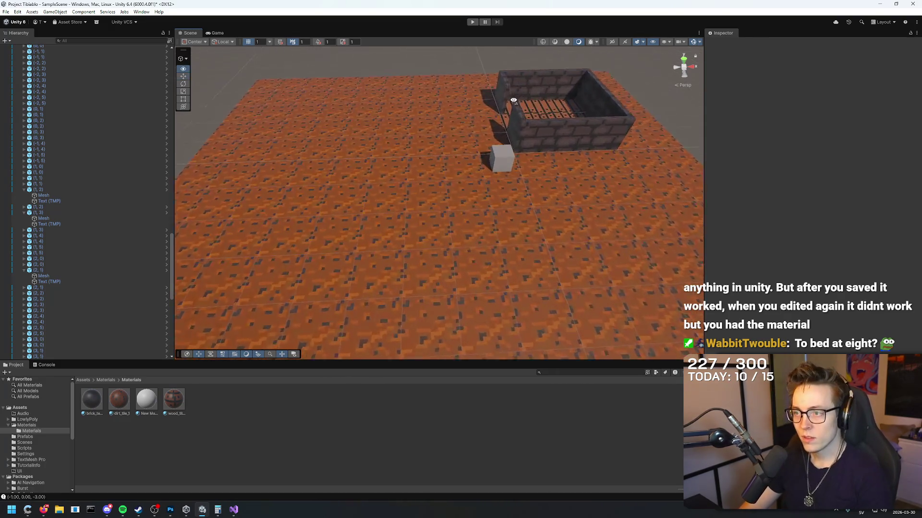
scroll(514, 100, down, 10)
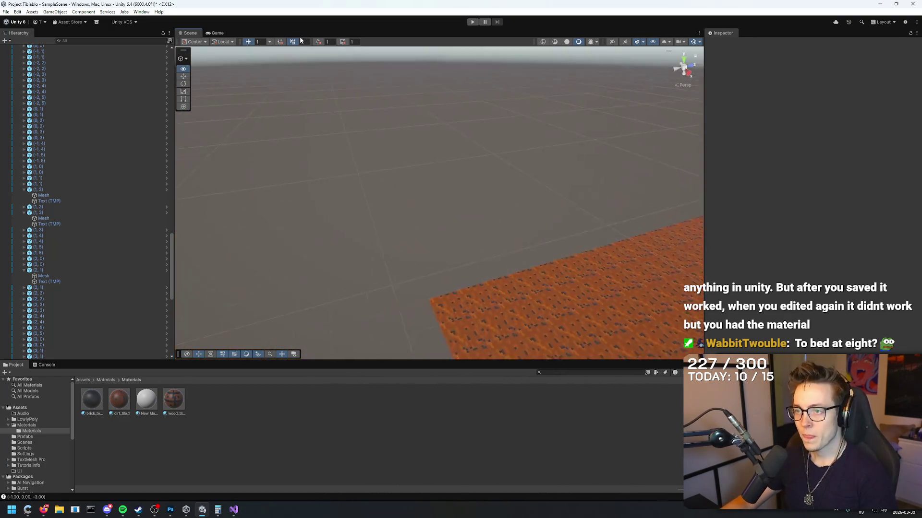
scroll(504, 42, up, 5)
scroll(488, 43, down, 5)
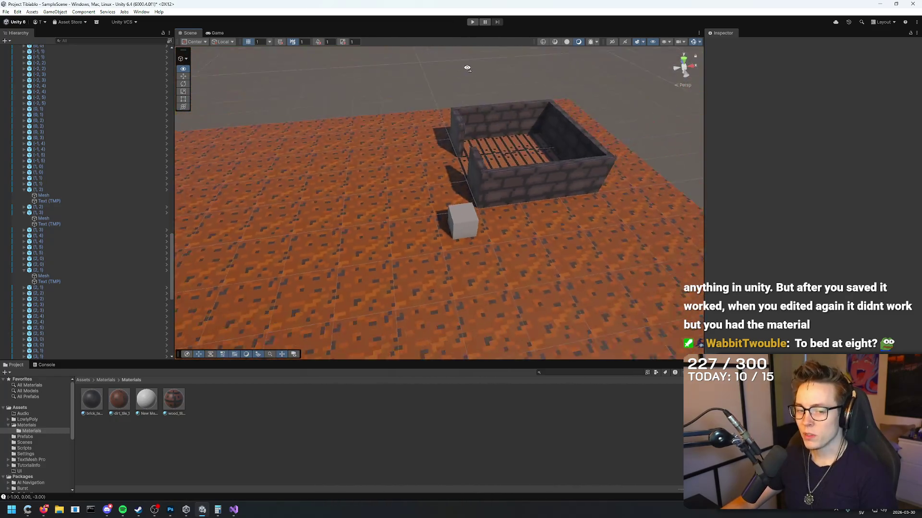
mouse_move(488, 43)
mouse_down()
mouse_move(541, 196)
mouse_move(462, 160)
mouse_move(552, 127)
mouse_move(638, 156)
mouse_move(566, 160)
mouse_move(505, 139)
mouse_move(469, 220)
mouse_move(415, 230)
mouse_move(434, 219)
mouse_move(463, 135)
mouse_move(524, 124)
mouse_up()
scroll(551, 127, up, 5)
scroll(505, 140, down, 5)
Select the front brick wall and undo to remove its extra copy.
click(434, 219)
scroll(525, 123, up, 5)
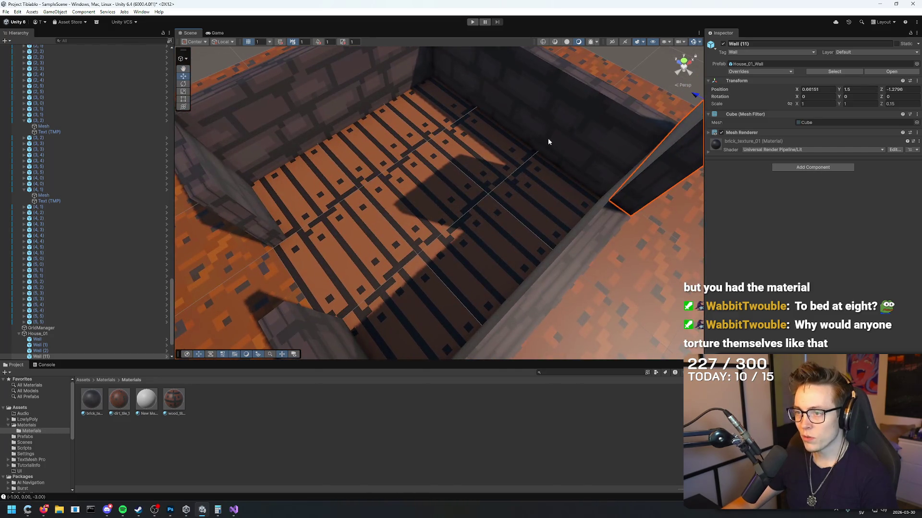
key(ctrl+z)
scroll(629, 88, down, 8)
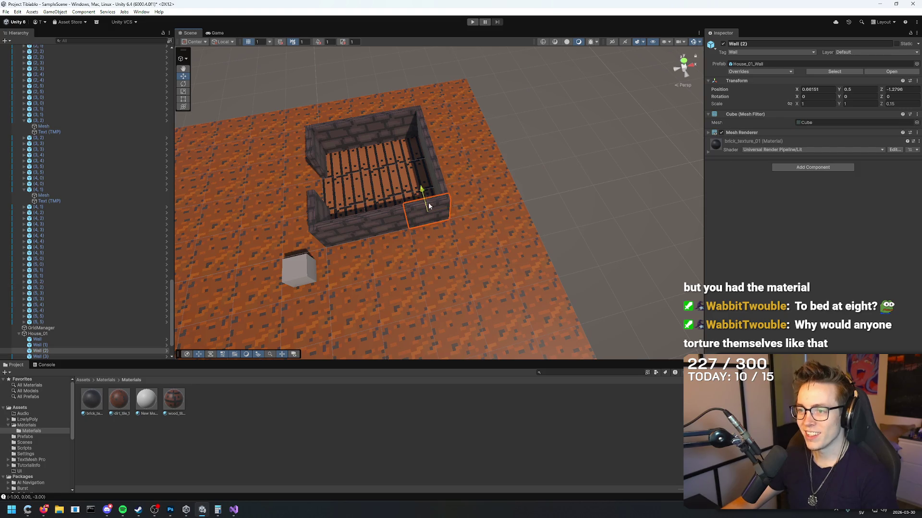
Deselect the wall and orbit to look down on the dirt floor.
click(362, 206)
mouse_move(362, 206)
mouse_down()
mouse_move(154, 225)
mouse_move(173, 165)
mouse_move(300, 177)
mouse_move(360, 163)
mouse_move(308, 237)
mouse_move(284, 148)
mouse_move(288, 203)
mouse_up()
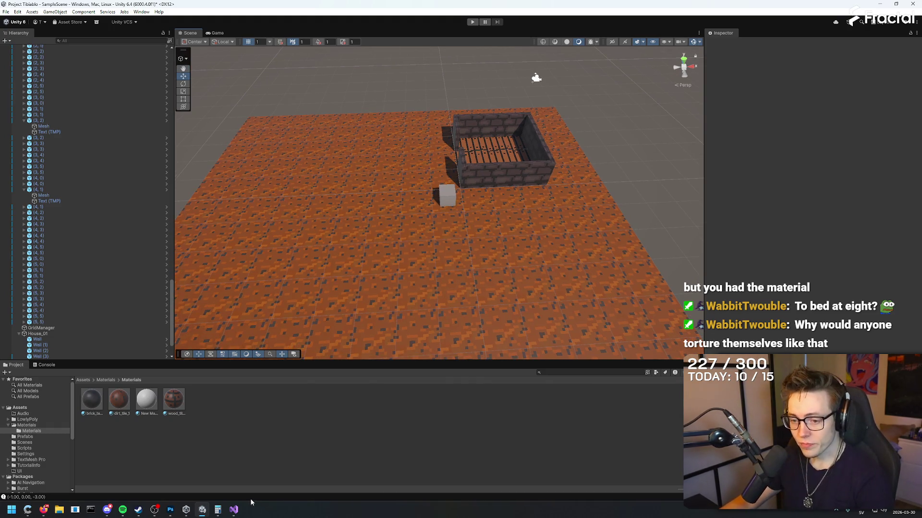
mouse_move(422, 336)
mouse_down()
mouse_move(434, 359)
mouse_move(451, 263)
mouse_move(445, 282)
mouse_move(438, 103)
mouse_move(440, 150)
mouse_move(438, 125)
mouse_up()
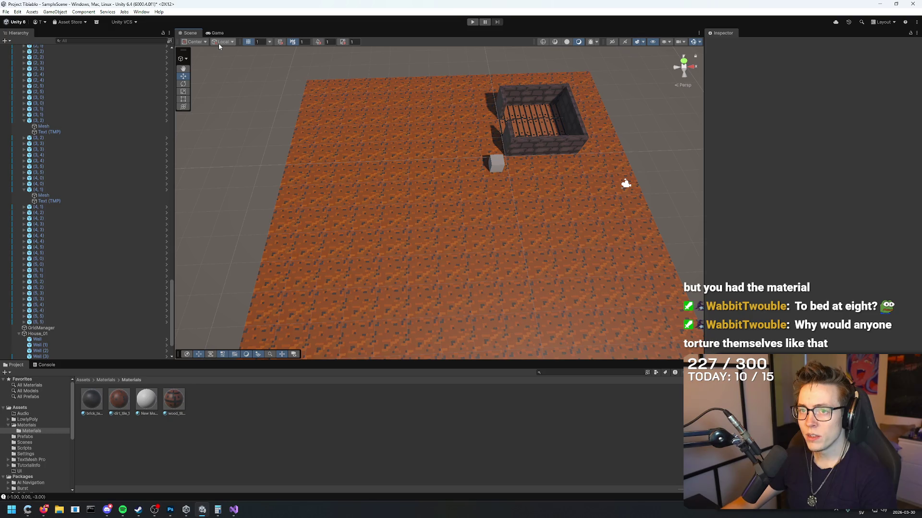
click(653, 42)
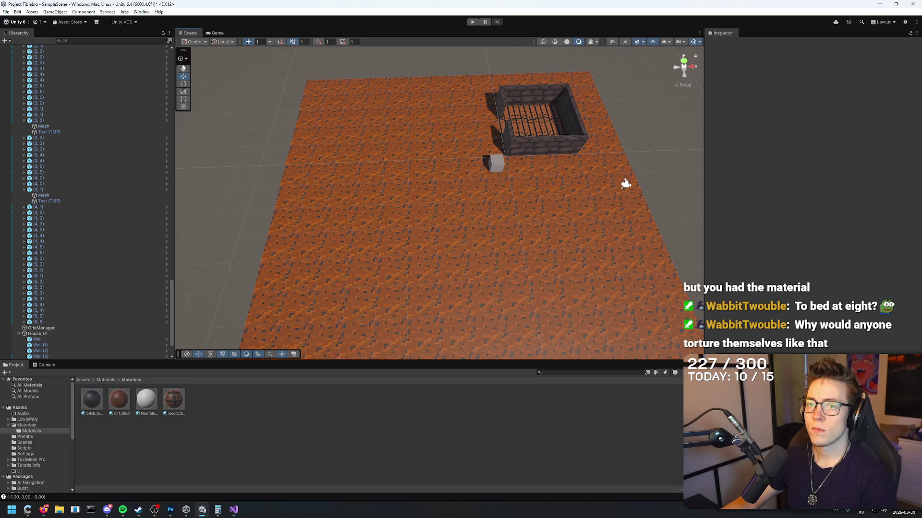
Check the handle orientation options and keep the handle position at Center.
click(233, 43)
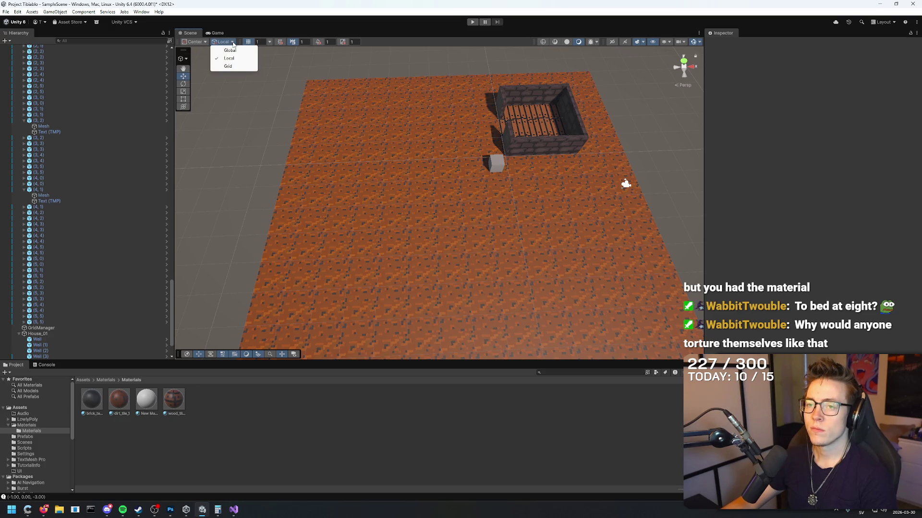
click(203, 43)
click(194, 42)
click(195, 42)
click(202, 50)
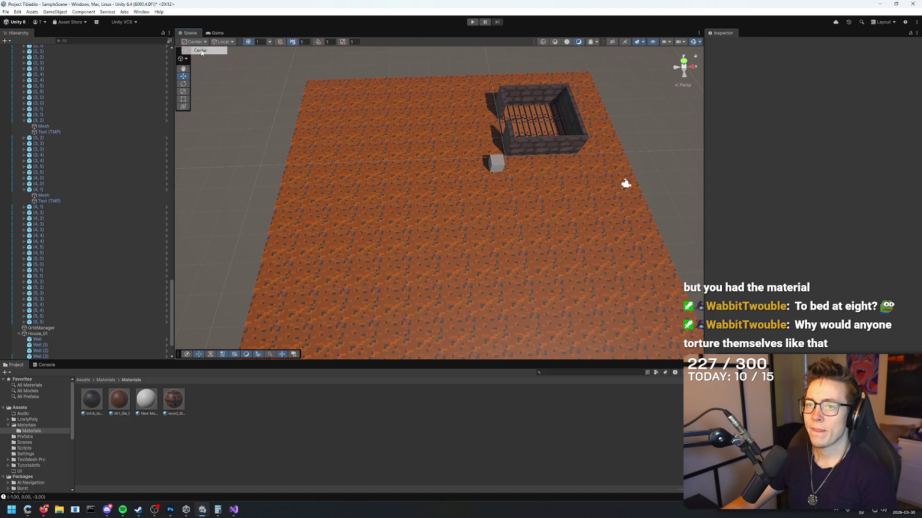
Enable grid snapping with a 0.5 snap increment.
click(248, 42)
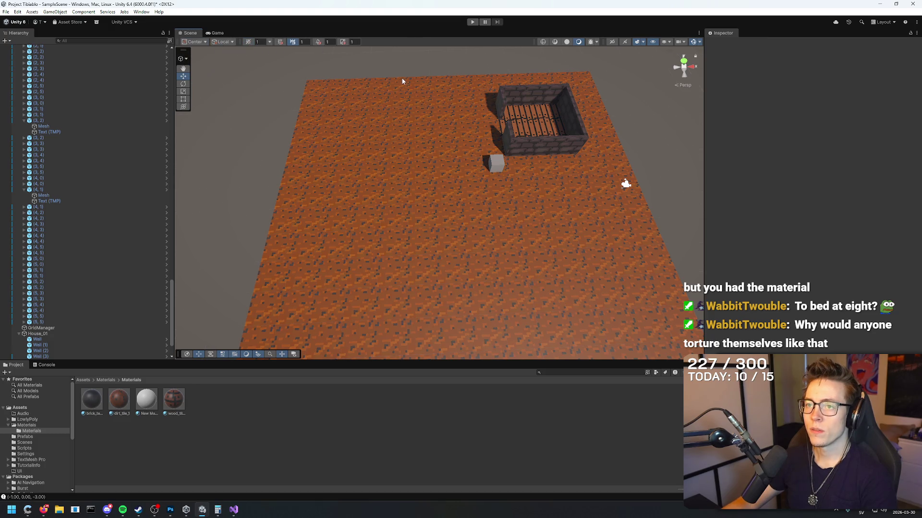
scroll(402, 80, up, 10)
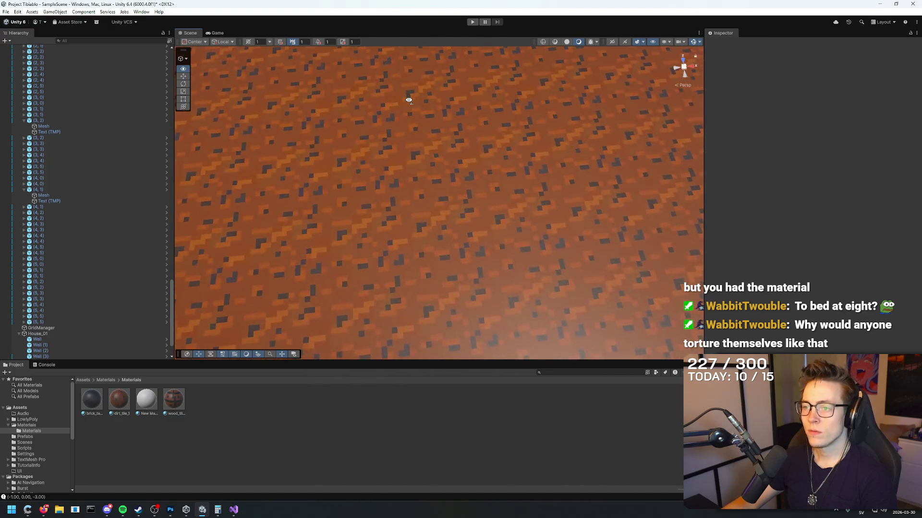
scroll(409, 99, down, 5)
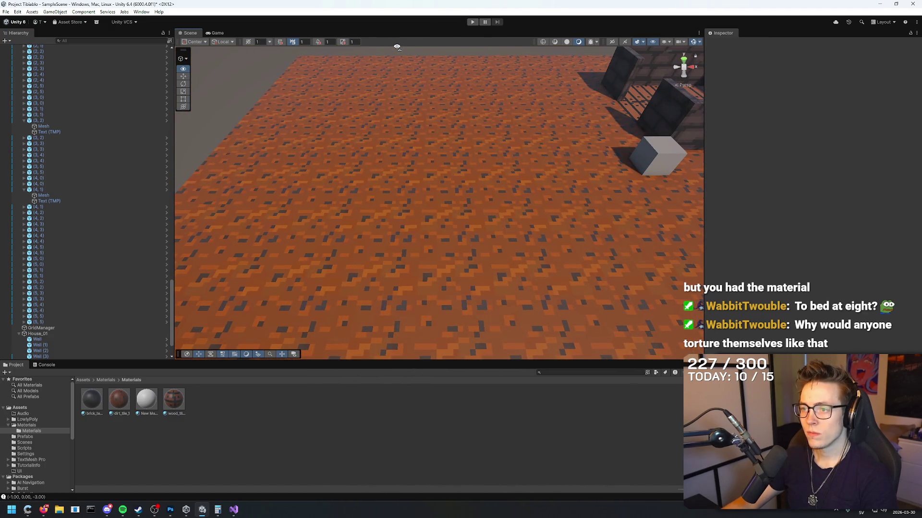
scroll(397, 47, up, 10)
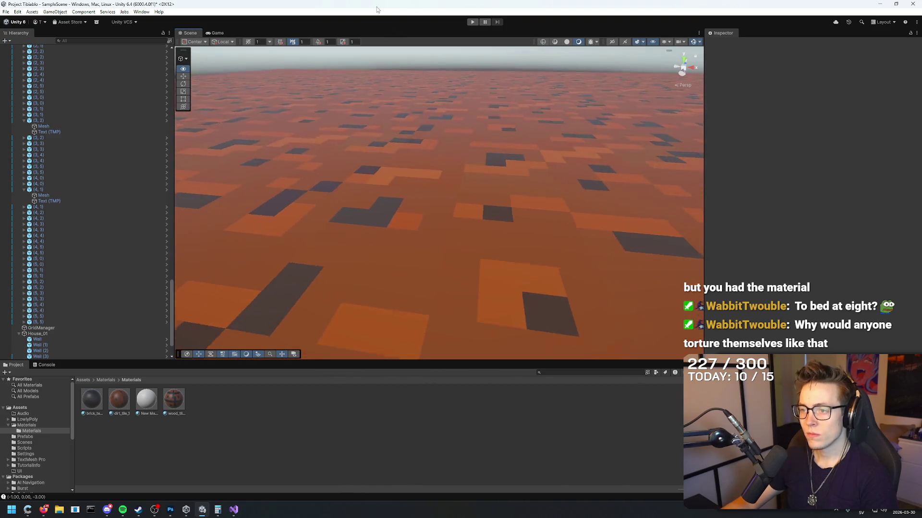
mouse_move(383, 19)
mouse_down()
mouse_move(384, 513)
mouse_move(396, 469)
mouse_move(387, 458)
mouse_move(400, 501)
mouse_move(63, 508)
mouse_move(413, 31)
mouse_move(376, 44)
mouse_move(377, 29)
mouse_up()
key(ctrl+bracketleft)
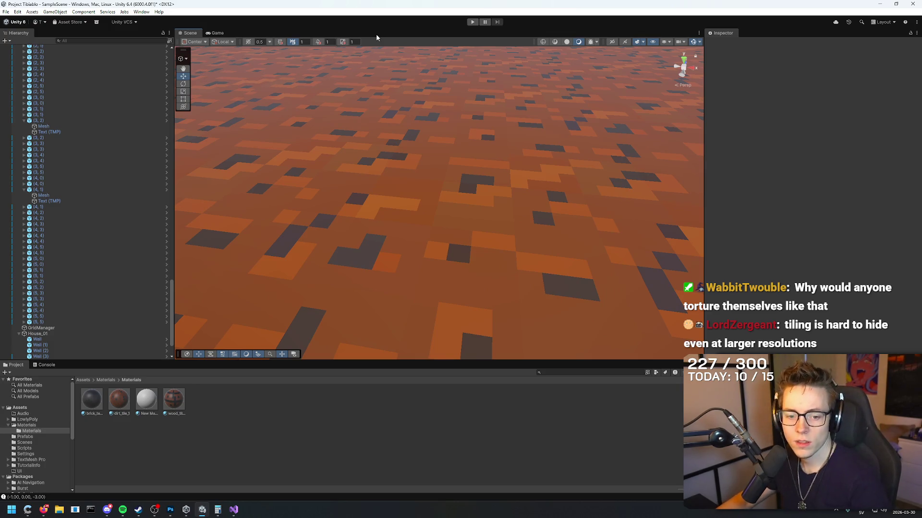
mouse_move(382, 76)
mouse_down()
mouse_move(461, 79)
mouse_move(488, 158)
mouse_move(485, 93)
mouse_move(448, 167)
mouse_move(496, 91)
mouse_move(434, 105)
mouse_move(478, 54)
mouse_move(436, 31)
mouse_move(475, 47)
mouse_move(480, 25)
mouse_move(484, 76)
mouse_move(483, 68)
mouse_up()
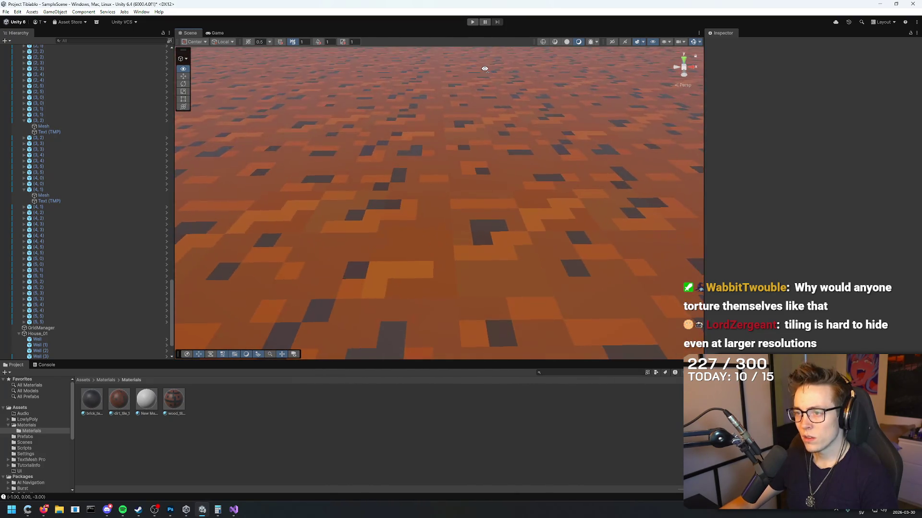
drag(466, 185, 480, 152)
mouse_move(464, 291)
mouse_down()
mouse_move(467, 210)
mouse_move(450, 154)
mouse_move(473, 142)
mouse_move(448, 213)
mouse_move(475, 231)
mouse_move(475, 272)
mouse_up()
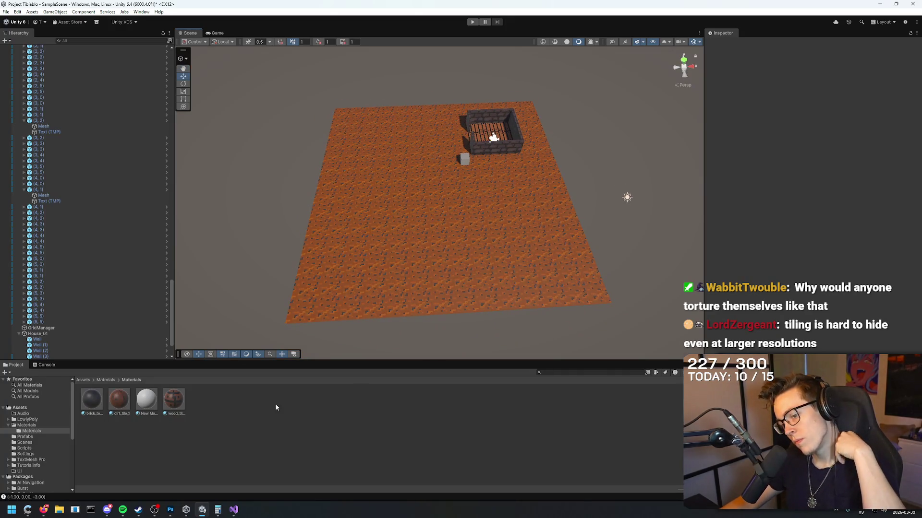
mouse_move(186, 507)
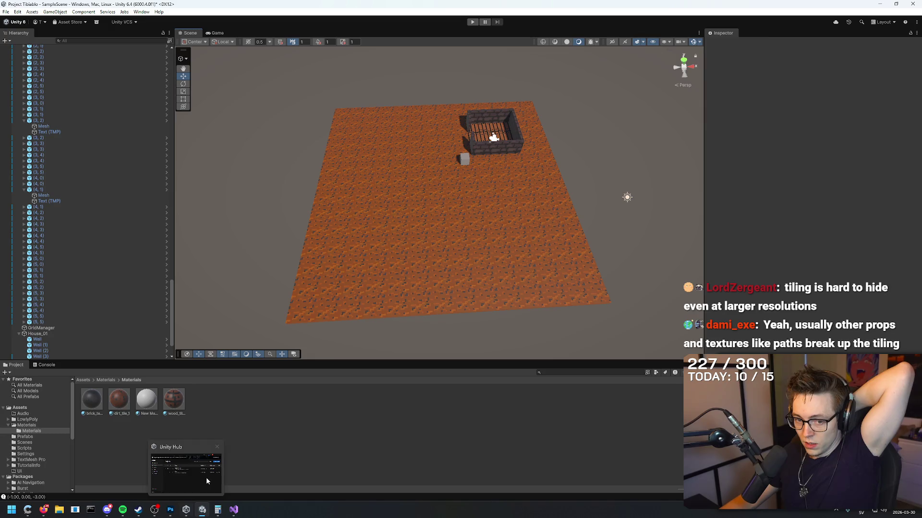
mouse_move(405, 299)
mouse_down()
mouse_move(463, 232)
mouse_move(459, 247)
mouse_up()
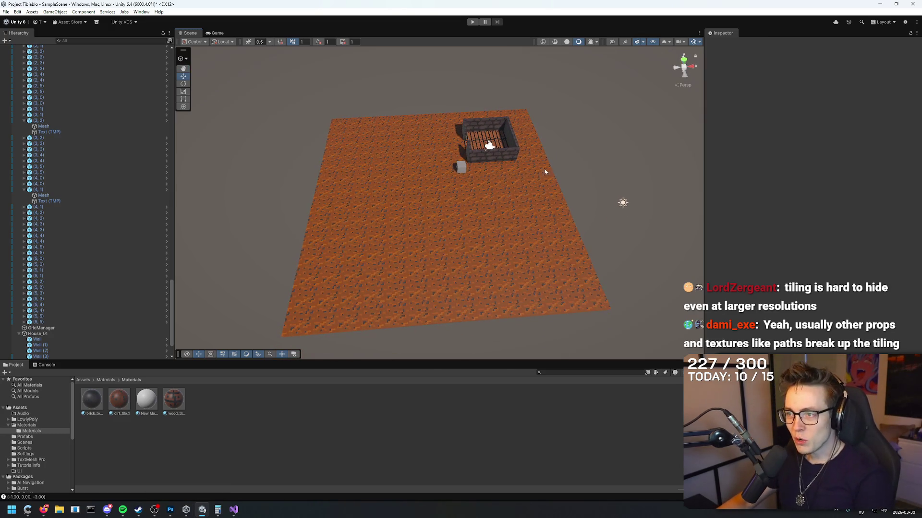
drag(537, 174, 565, 154)
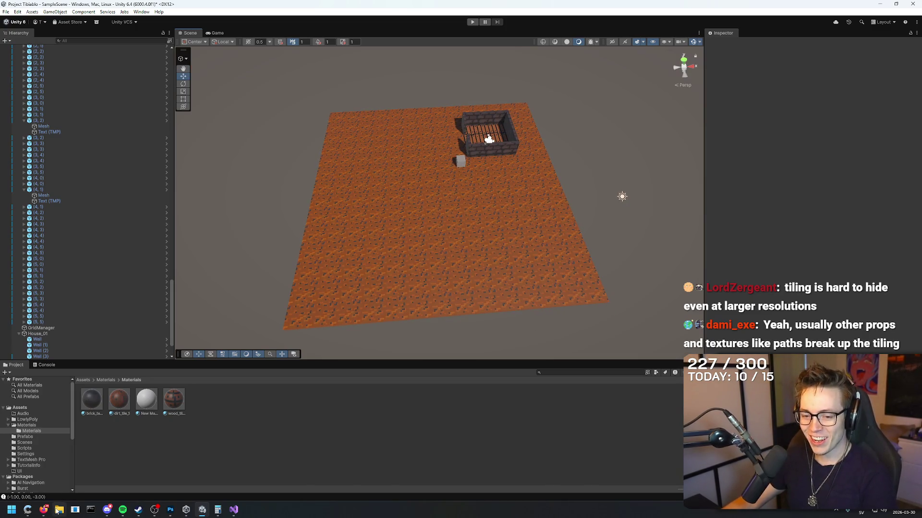
click(44, 510)
click(558, 93)
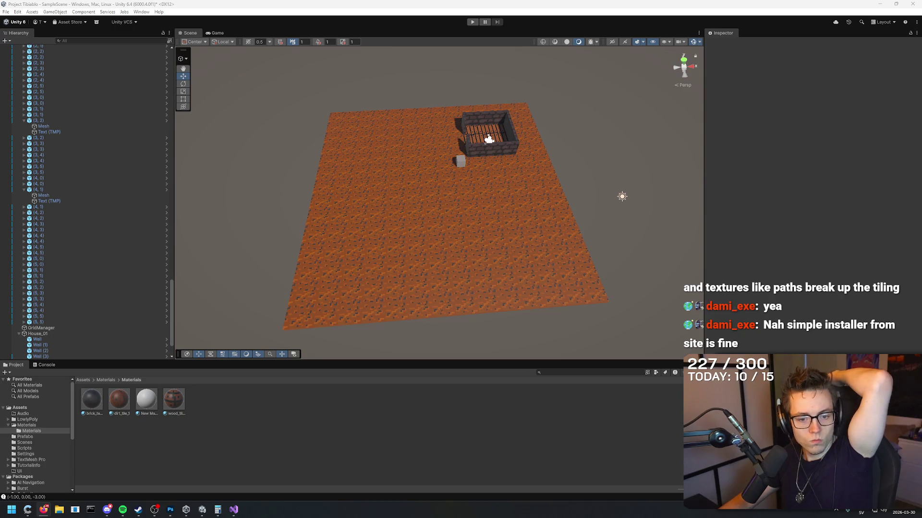
mouse_move(379, 195)
mouse_down()
mouse_move(387, 200)
mouse_move(393, 177)
mouse_move(383, 183)
mouse_move(448, 150)
mouse_up()
Duplicate Wall (1) and move the copy outside the house.
scroll(448, 150, down, 5)
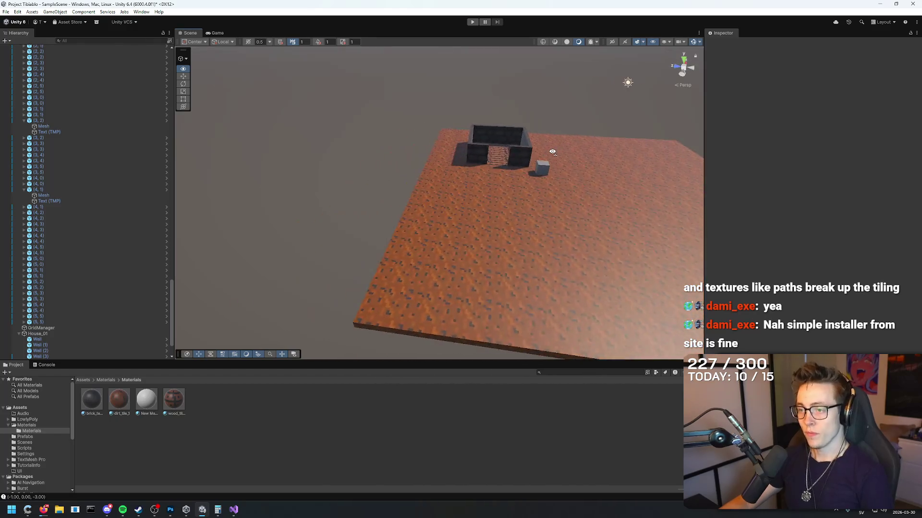
scroll(374, 193, up, 10)
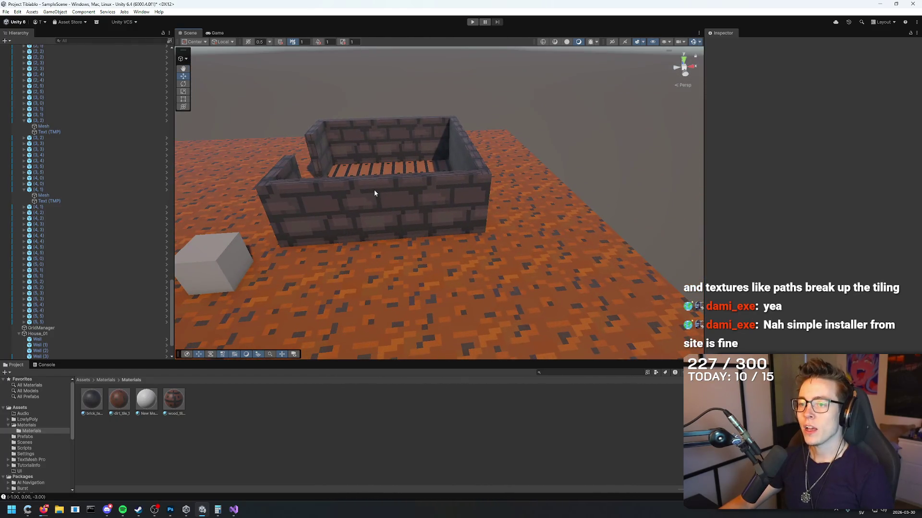
click(375, 193)
scroll(469, 274, down, 5)
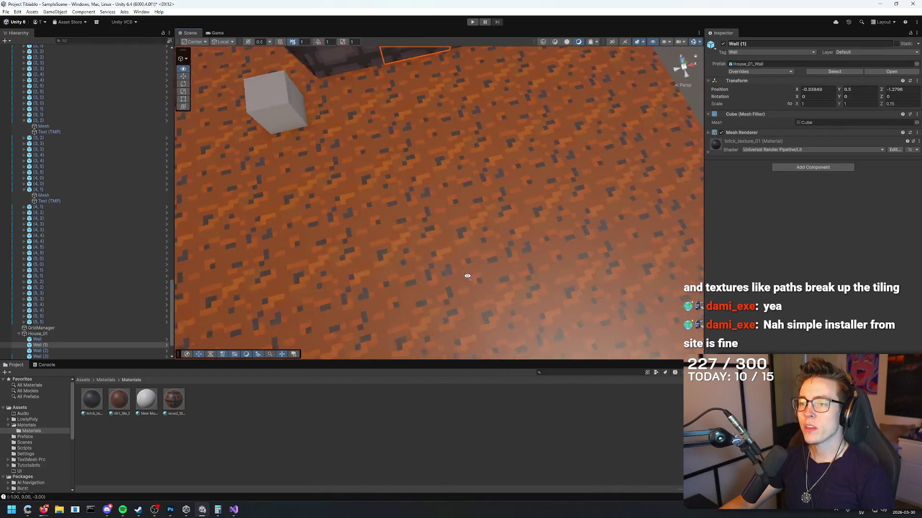
mouse_move(617, 261)
mouse_down()
mouse_move(469, 211)
mouse_move(501, 323)
mouse_move(427, 147)
mouse_move(382, 195)
mouse_move(493, 202)
mouse_move(520, 191)
mouse_up()
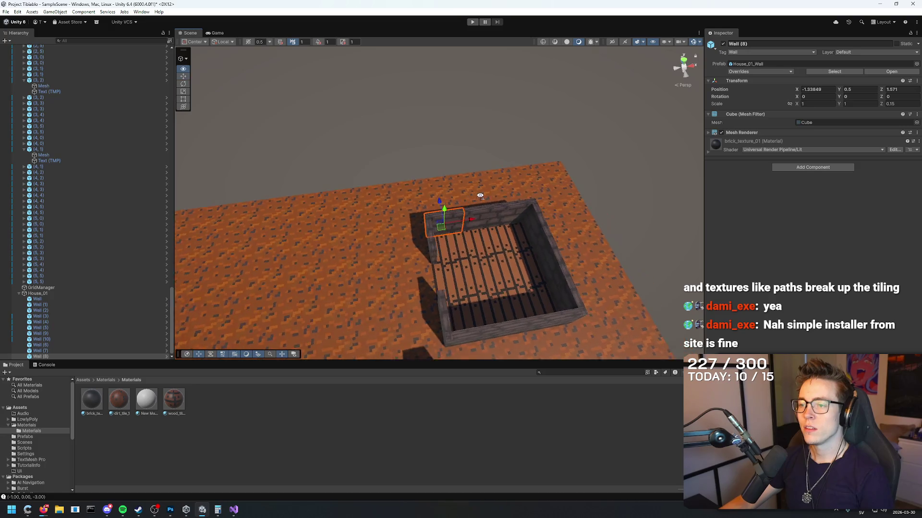
click(501, 322)
key(ctrl+d)
key(ctrl+z)
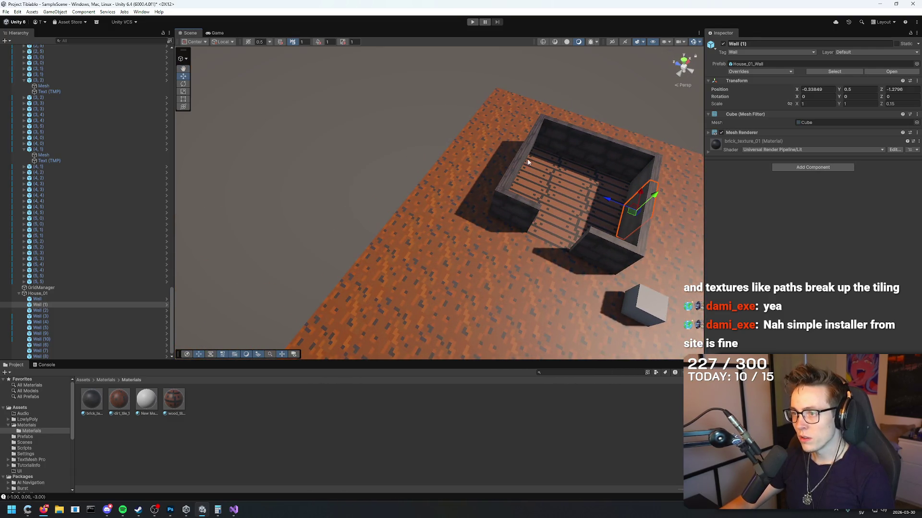
scroll(576, 192, up, 3)
drag(650, 205, 620, 146)
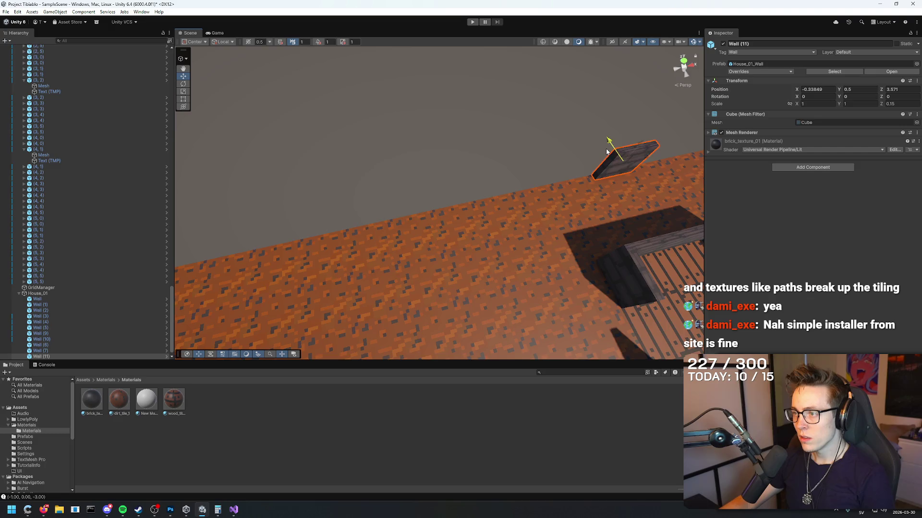
key(f)
Extend the wall row by duplicating segments and shifting a four-wall copy one length left.
key(ctrl+d)
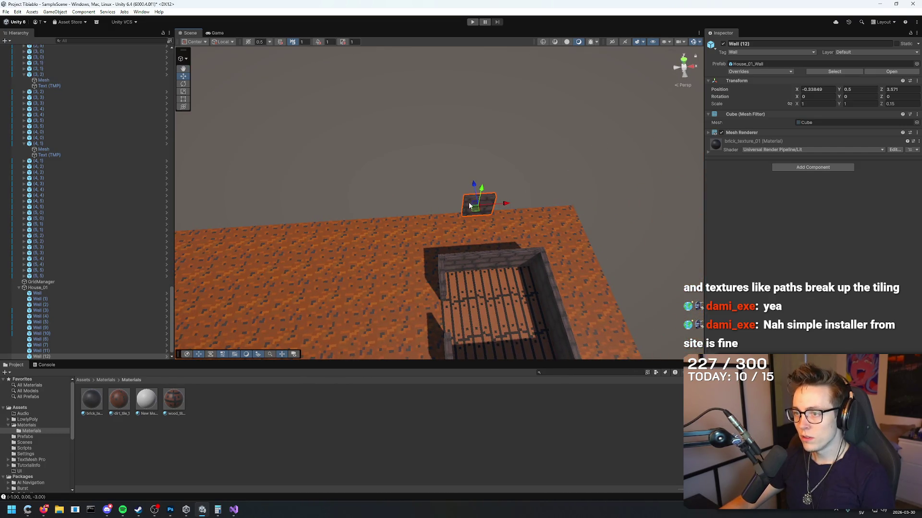
drag(498, 206, 406, 208)
key(ctrl+d)
key(ctrl+d)
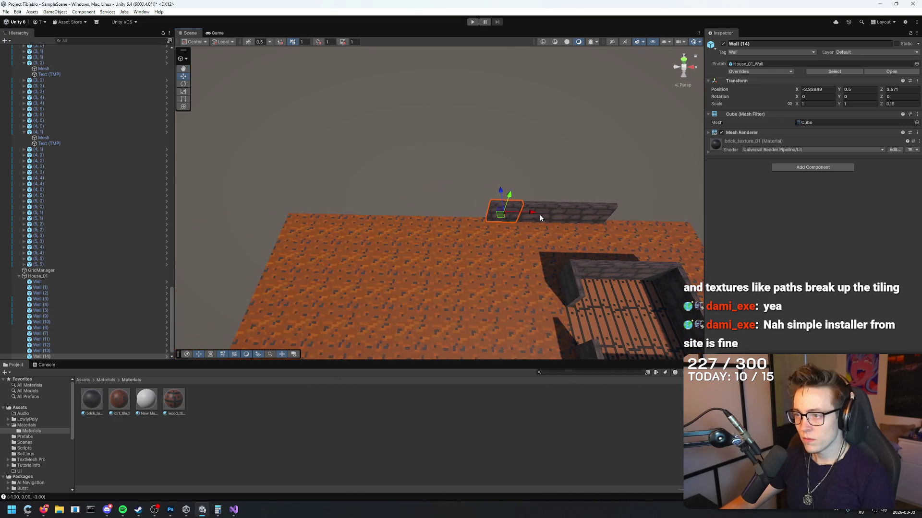
mouse_move(639, 183)
mouse_down()
mouse_move(461, 215)
mouse_move(463, 228)
mouse_up()
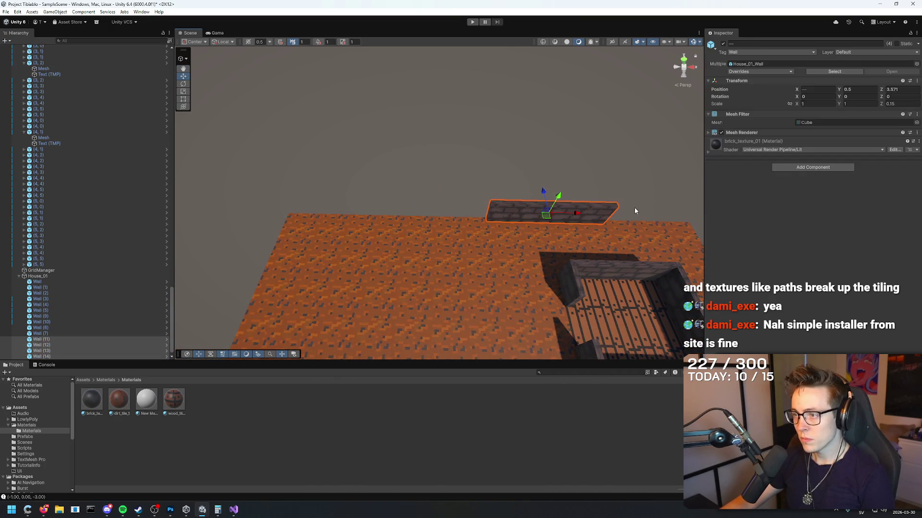
key(ctrl+d)
mouse_move(575, 217)
mouse_down()
mouse_move(458, 214)
mouse_move(712, 207)
mouse_up()
key(ctrl+d)
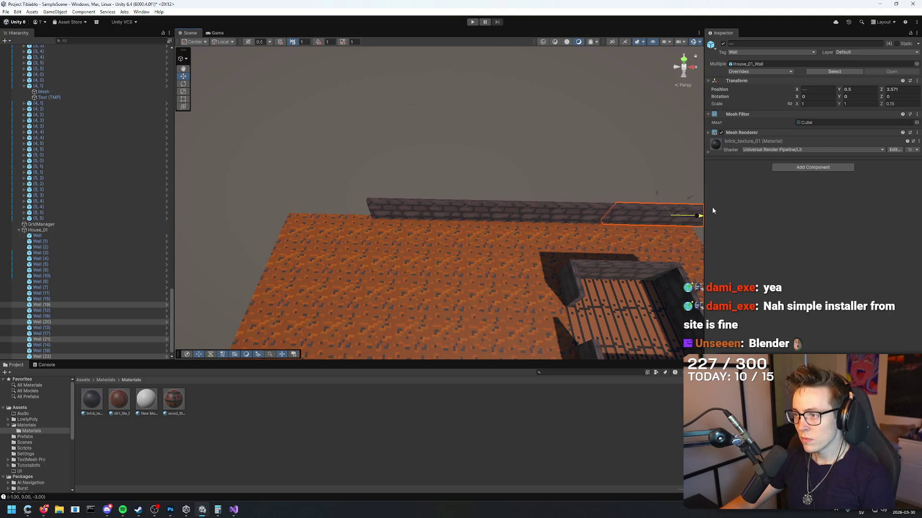
key(f)
Move a wall segment to another floor corner to begin a side wall.
click(570, 180)
click(524, 221)
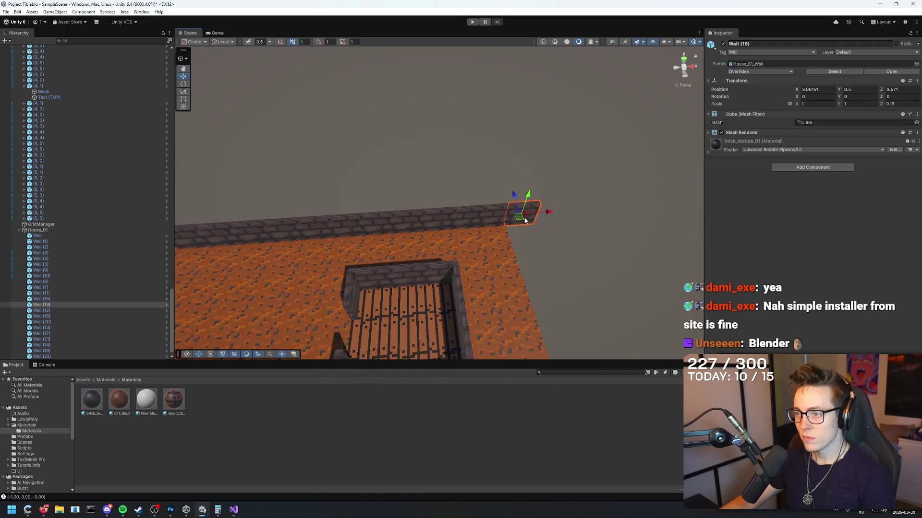
mouse_move(528, 224)
mouse_down()
mouse_move(493, 217)
mouse_move(556, 214)
mouse_move(406, 225)
mouse_up()
drag(485, 177, 384, 237)
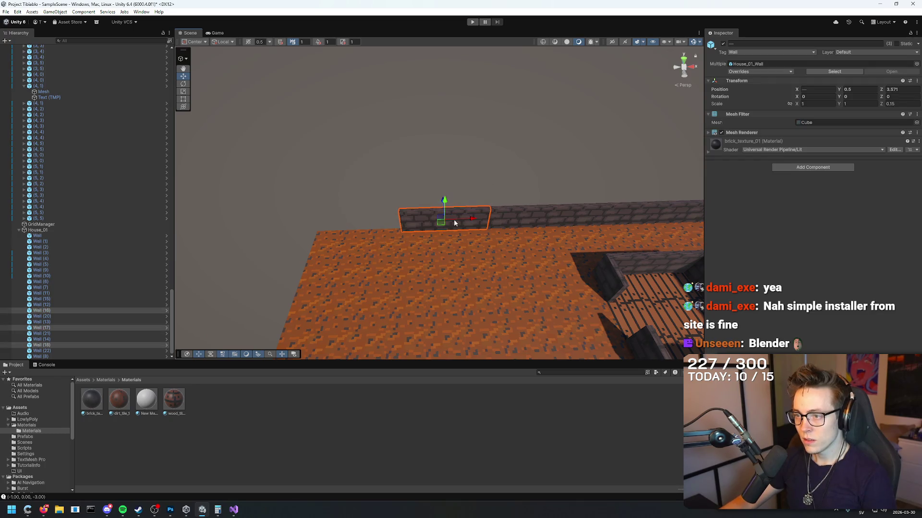
mouse_move(474, 220)
mouse_down()
mouse_move(397, 222)
mouse_move(545, 148)
mouse_move(529, 194)
mouse_move(477, 151)
mouse_up()
click(366, 239)
mouse_move(366, 239)
mouse_down()
mouse_move(427, 256)
mouse_move(446, 216)
mouse_up()
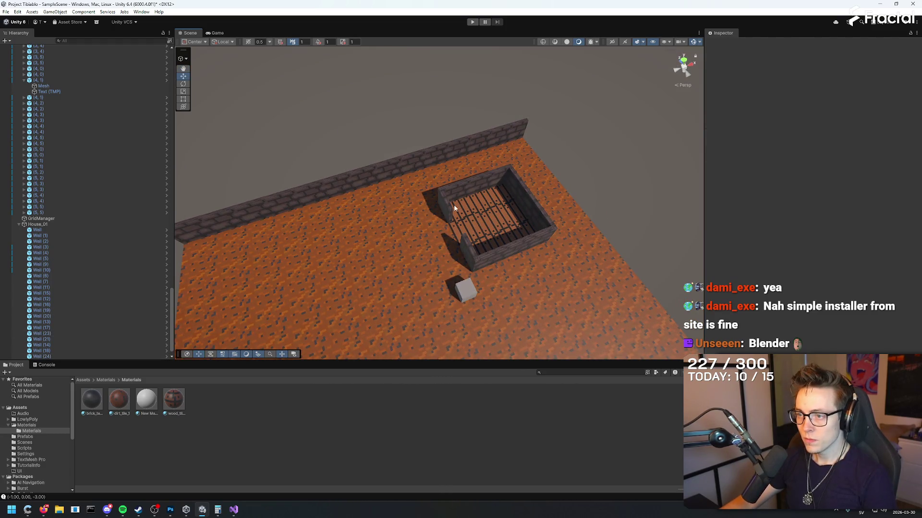
click(456, 208)
mouse_move(508, 206)
mouse_down()
mouse_move(281, 226)
mouse_move(240, 191)
mouse_move(393, 239)
mouse_up()
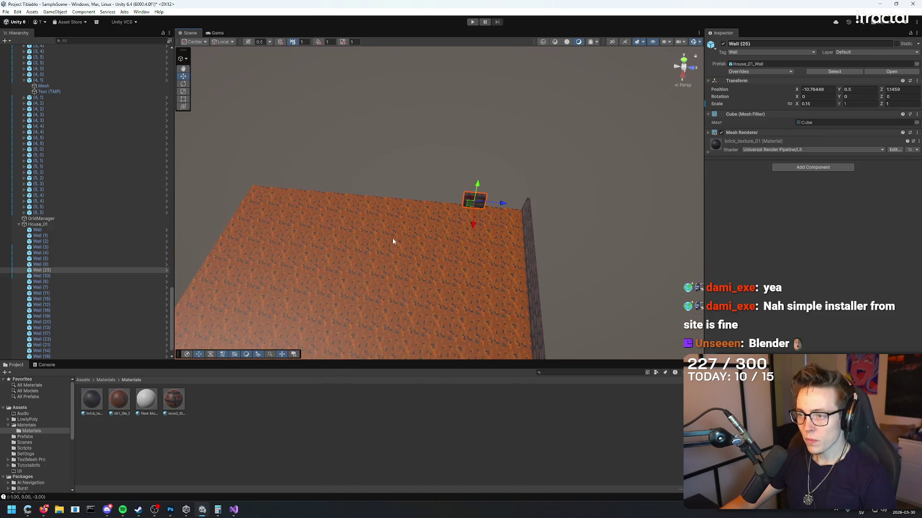
Duplicate wall segments and slide them along the floor's side edge.
key(ctrl+d)
key(ctrl+d)
drag(521, 207, 537, 208)
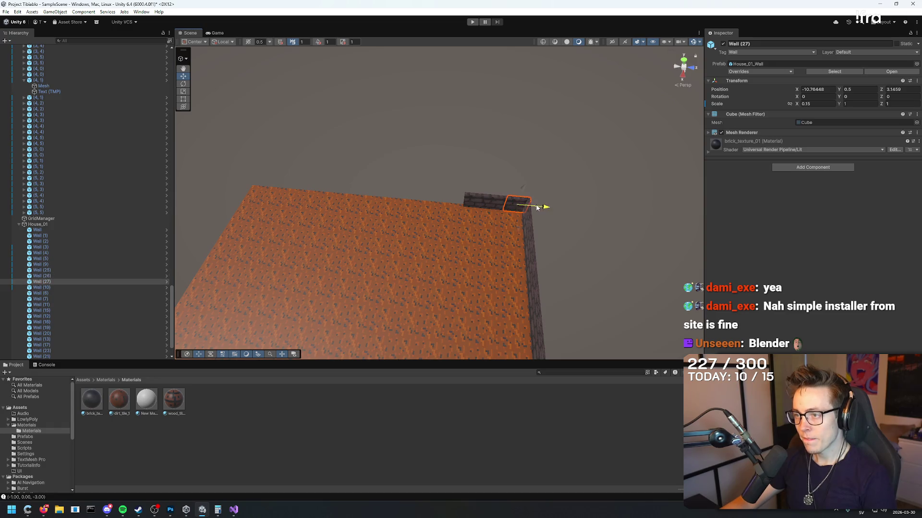
key(ctrl+d)
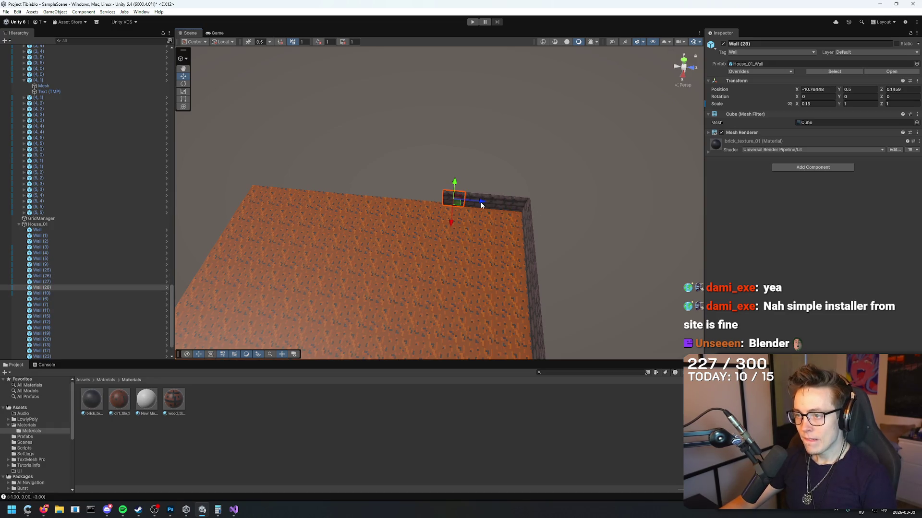
key(ctrl+d)
drag(480, 201, 458, 201)
drag(520, 160, 420, 216)
key(ctrl+d)
drag(493, 203, 305, 189)
Select and duplicate the corner wall, then undo the move.
scroll(267, 175, up, 10)
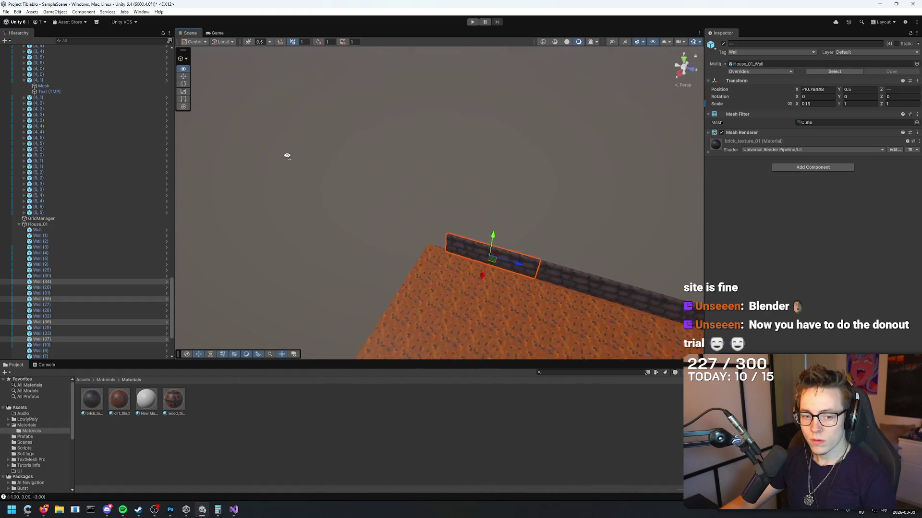
click(445, 192)
click(445, 232)
mouse_move(436, 237)
mouse_down()
mouse_move(392, 188)
mouse_move(653, 195)
mouse_move(471, 189)
mouse_move(365, 210)
mouse_move(504, 166)
mouse_move(235, 237)
mouse_move(247, 189)
mouse_move(475, 261)
mouse_move(480, 231)
mouse_move(416, 222)
mouse_up()
click(475, 166)
key(ctrl+d)
key(ctrl+z)
scroll(480, 141, down, 3)
Select three enclosure walls and move them together across the floor along Z.
click(521, 150)
mouse_move(520, 151)
mouse_down()
mouse_move(585, 195)
mouse_move(511, 219)
mouse_up()
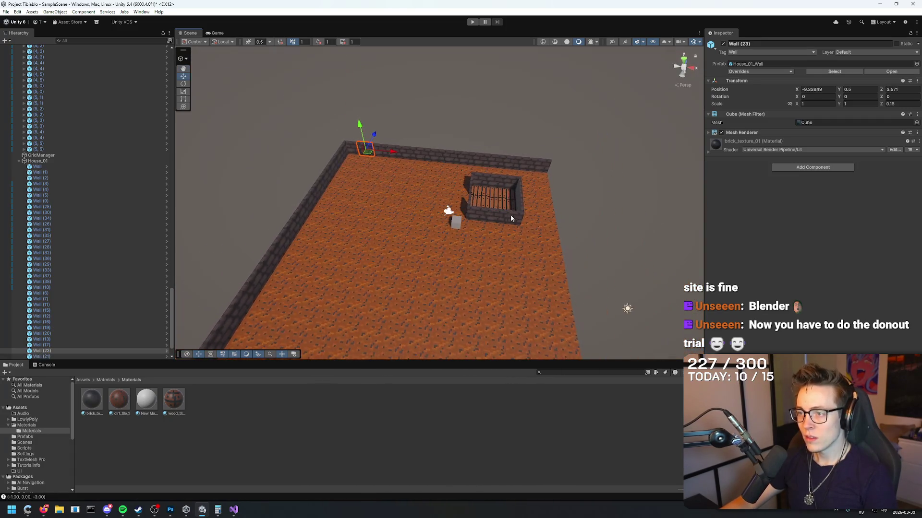
click(511, 218)
shift+click(516, 196)
shift+click(492, 214)
mouse_move(494, 194)
mouse_down()
mouse_move(506, 319)
mouse_move(707, 295)
mouse_move(589, 367)
mouse_move(817, 289)
mouse_move(492, 221)
mouse_up()
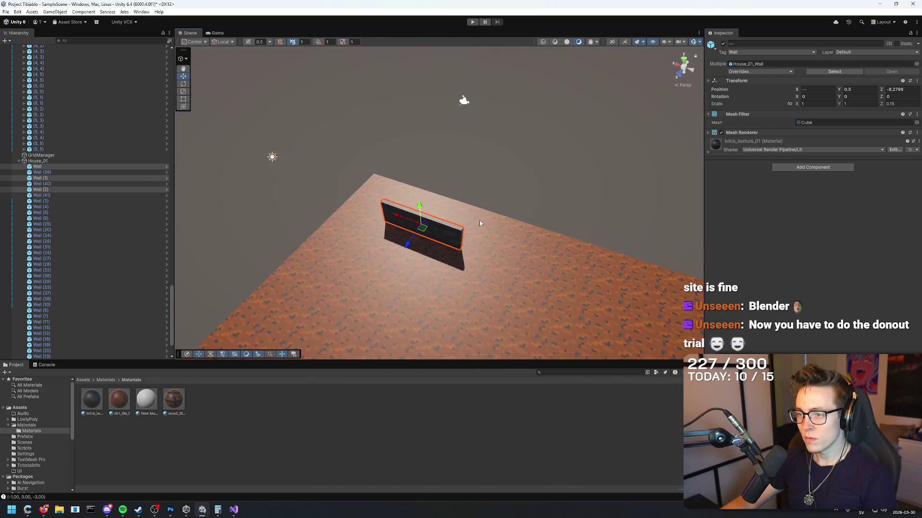
Duplicate the enclosure walls and slide a copied wall section beside the first one.
mouse_move(409, 247)
mouse_down()
mouse_move(427, 218)
mouse_move(551, 222)
mouse_move(528, 216)
mouse_up()
key(ctrl+d)
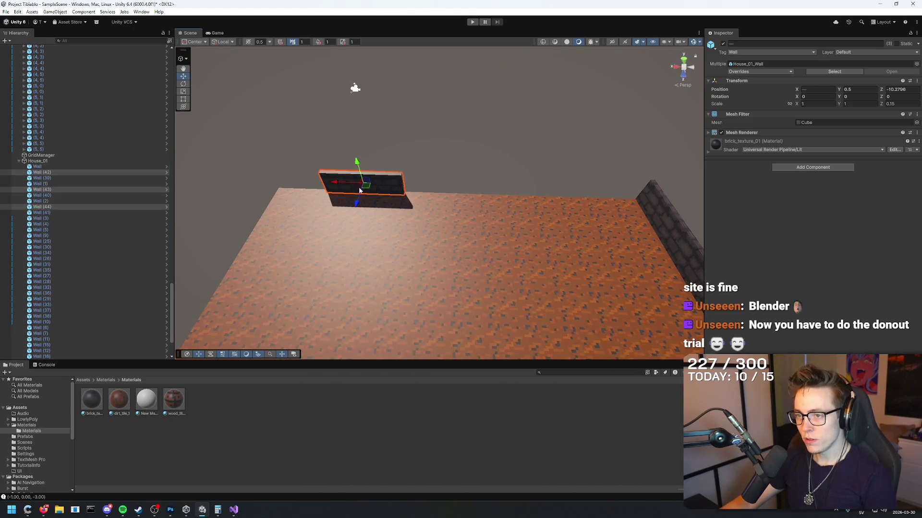
click(333, 185)
click(368, 187)
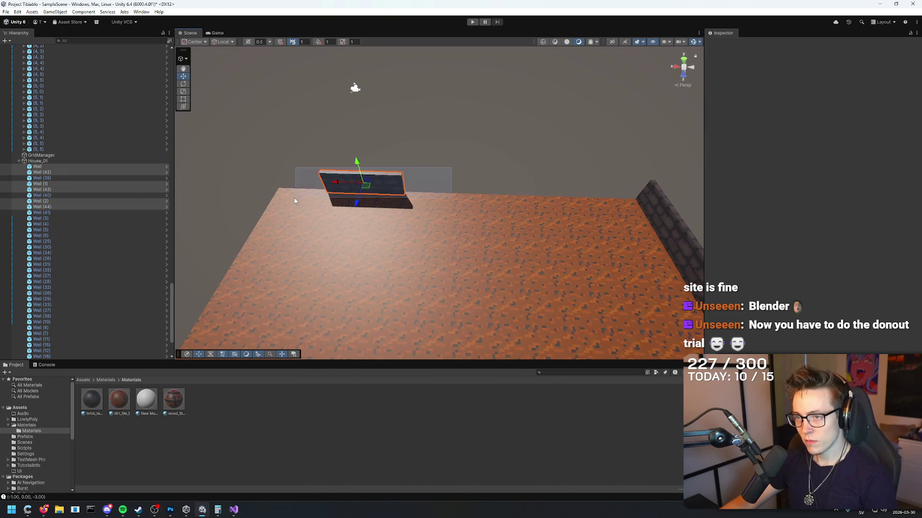
key(ctrl+d)
mouse_move(342, 186)
mouse_down()
mouse_move(433, 181)
mouse_move(413, 176)
mouse_up()
Extend the back wall to the right with another copied section, undoing a stray move.
click(333, 186)
drag(333, 185, 278, 185)
key(ctrl+z)
click(501, 141)
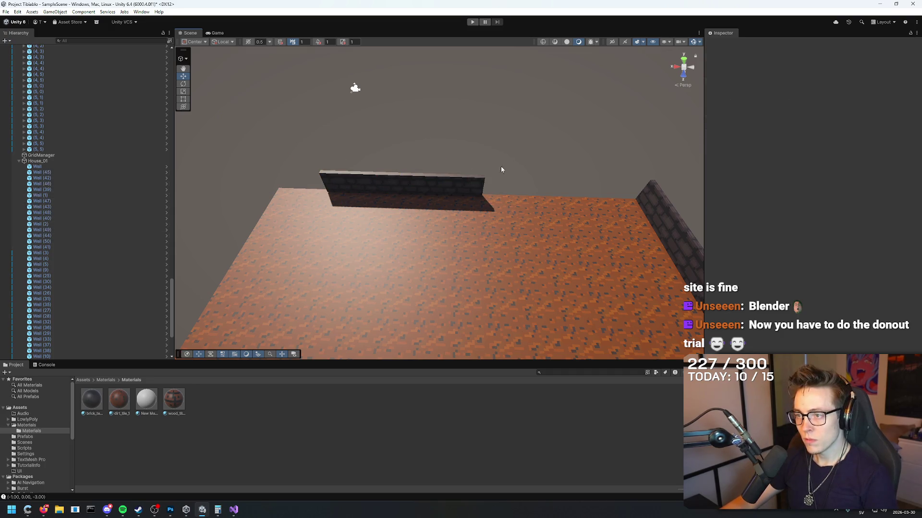
click(331, 185)
click(405, 192)
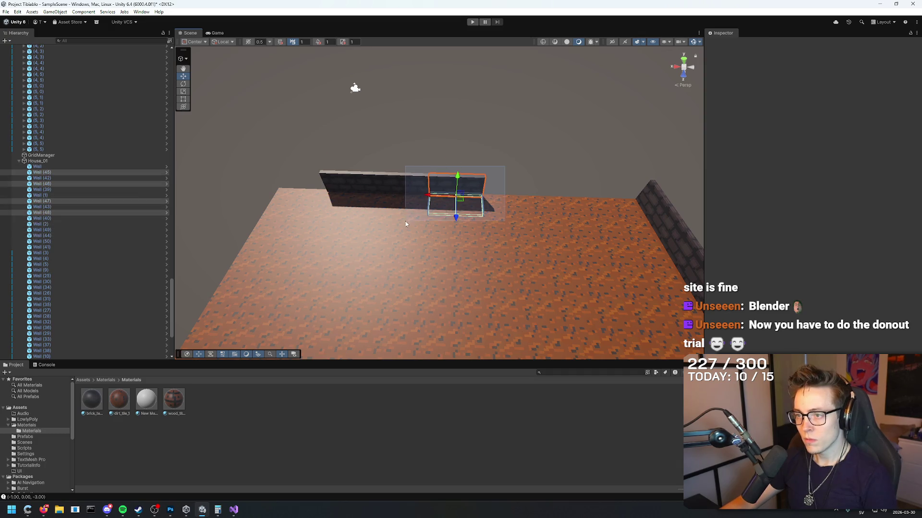
drag(394, 206, 515, 178)
Duplicate a wall section and move the copy to the wall's far-left end.
key(ctrl+d)
key(ctrl+d)
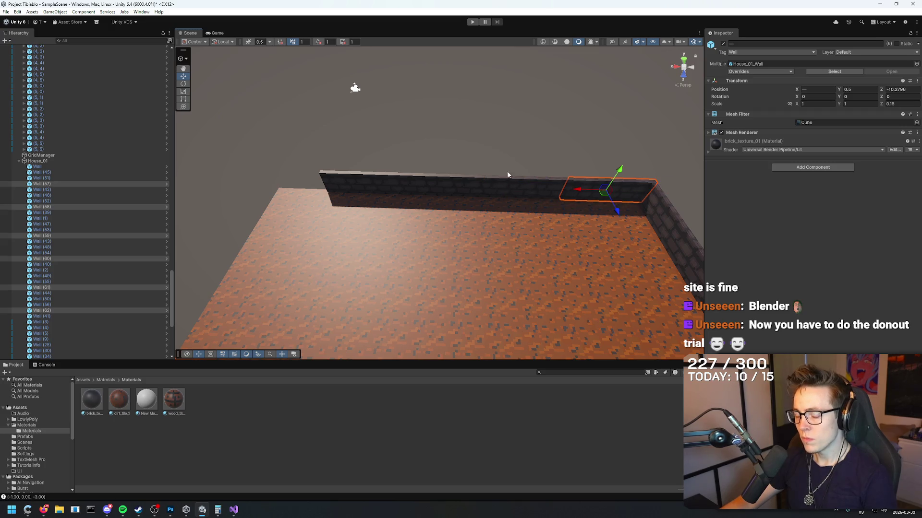
key(ctrl+d)
drag(577, 192, 254, 177)
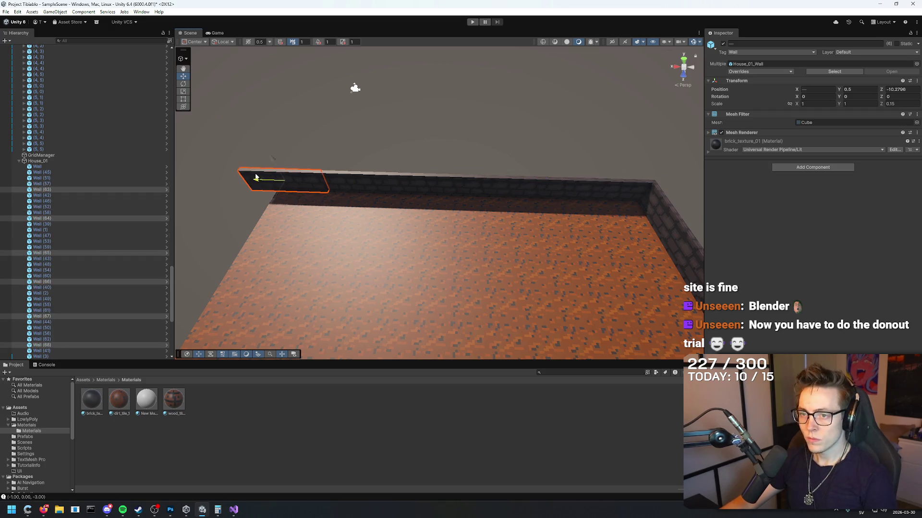
key(f)
Reposition overlapping wall pieces along the row to close the gap.
click(430, 190)
click(440, 187)
click(435, 189)
click(471, 193)
mouse_move(439, 191)
mouse_down()
mouse_move(379, 175)
mouse_move(396, 176)
mouse_up()
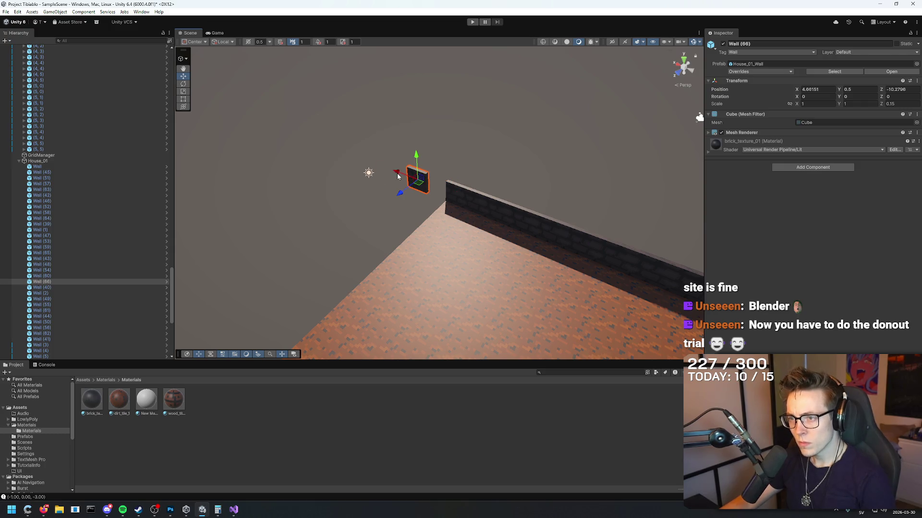
click(471, 200)
click(484, 206)
click(484, 210)
mouse_move(459, 196)
mouse_down()
mouse_move(423, 187)
mouse_move(465, 194)
mouse_up()
Pull two surplus wall pieces out of the row and delete them.
click(496, 214)
click(519, 208)
click(521, 216)
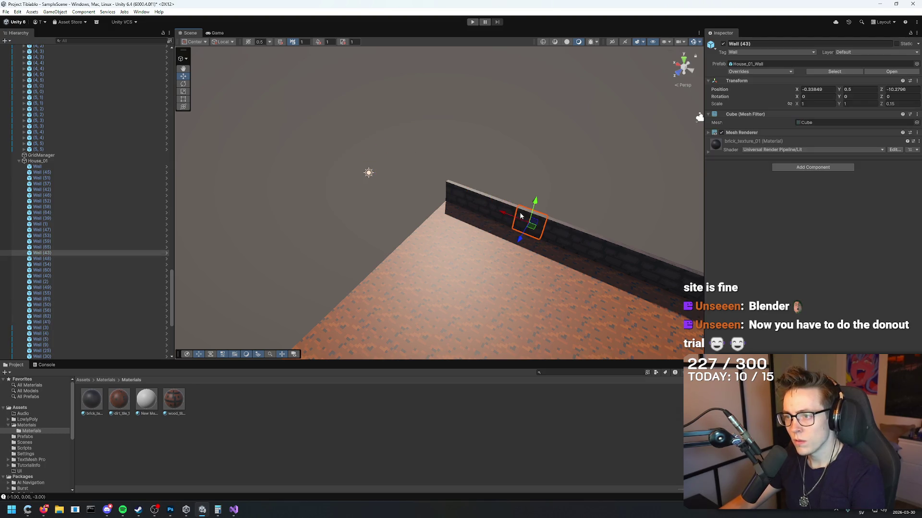
drag(504, 215, 370, 153)
key(Delete)
click(543, 229)
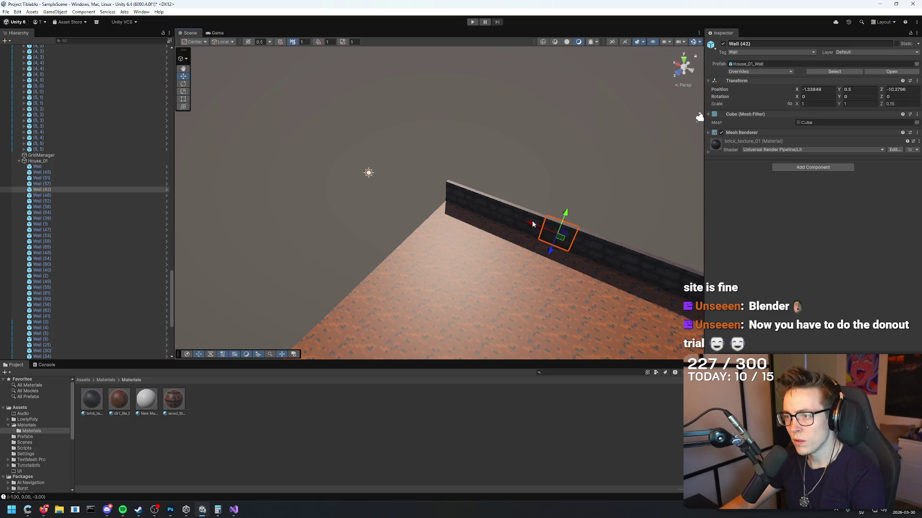
drag(536, 228, 384, 170)
key(Delete)
click(506, 208)
click(580, 173)
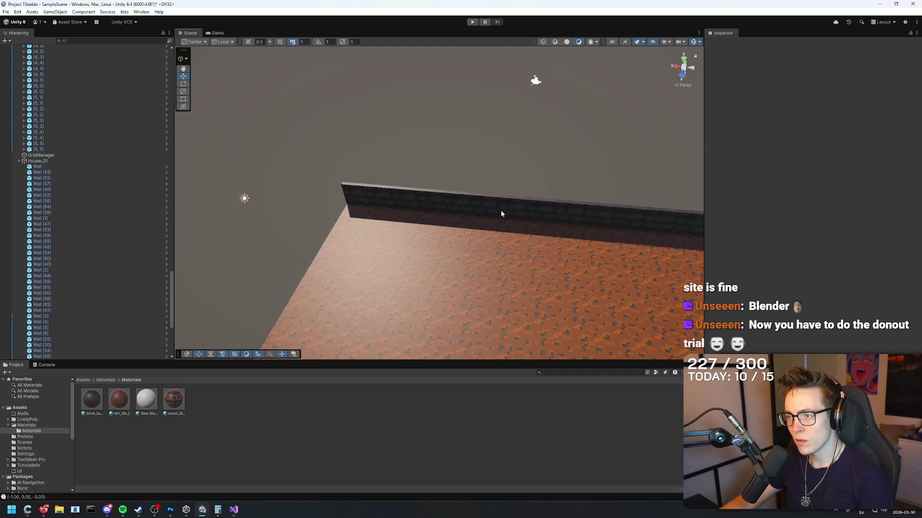
Try deleting the corner and wall-end pieces, restoring both with undo.
mouse_move(592, 214)
mouse_down()
mouse_move(654, 214)
mouse_move(534, 188)
mouse_move(542, 182)
mouse_up()
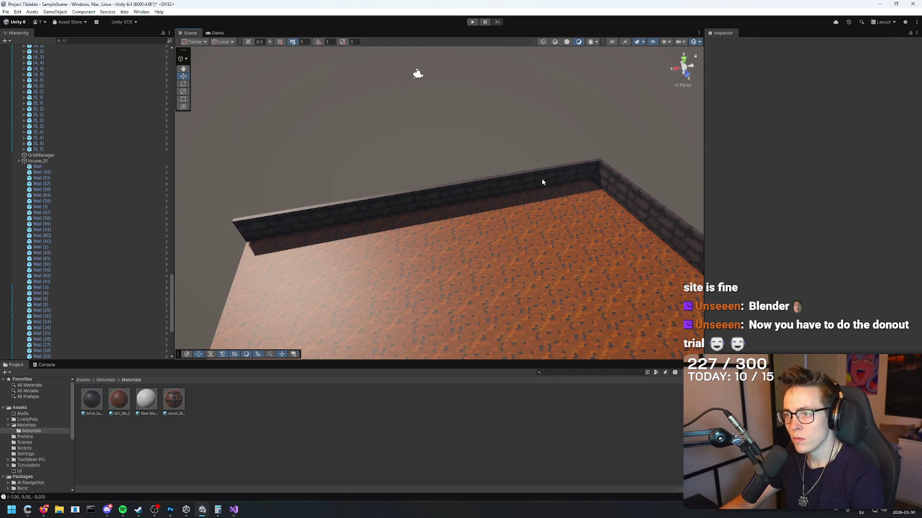
click(580, 176)
key(Delete)
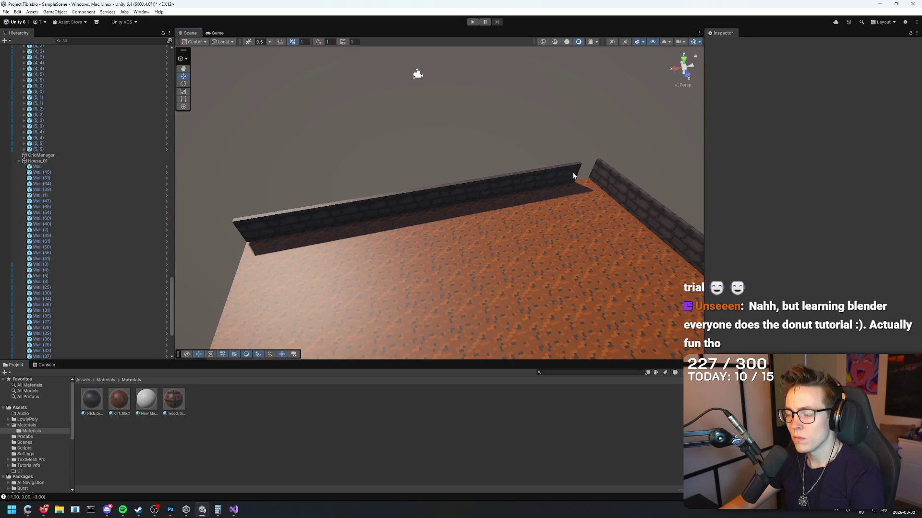
key(ctrl+z)
click(573, 173)
key(Delete)
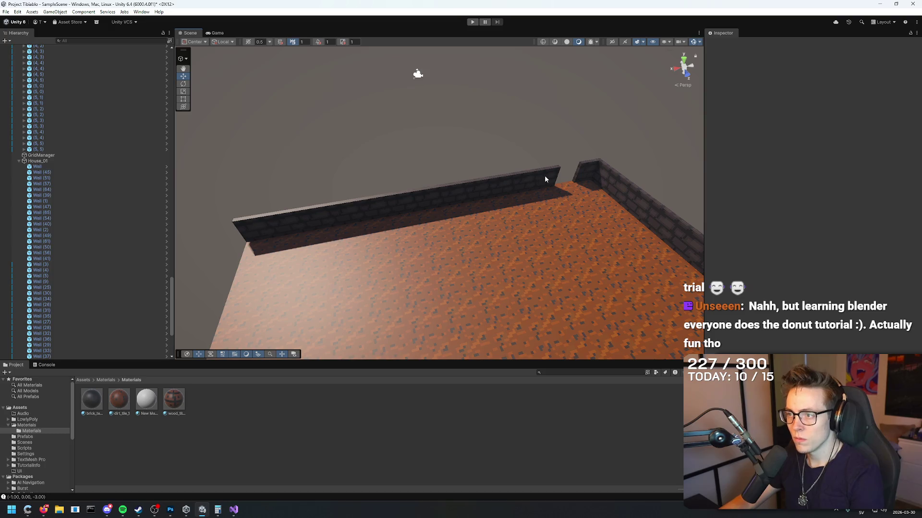
key(ctrl+z)
Raise the wall piece by the corner one unit and view the whole floor.
click(545, 176)
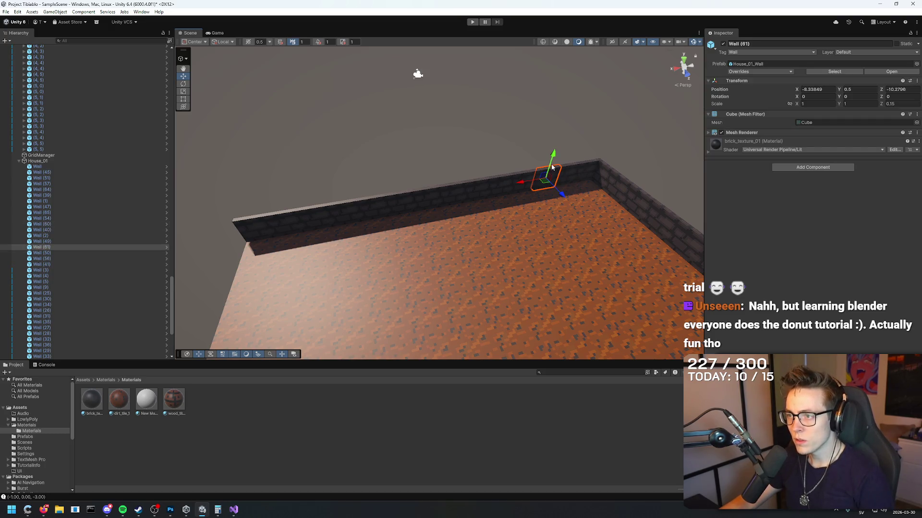
click(533, 170)
click(546, 173)
drag(551, 162, 557, 144)
mouse_move(439, 136)
mouse_down()
mouse_move(399, 136)
mouse_move(490, 130)
mouse_move(724, 175)
mouse_move(833, 154)
mouse_move(544, 169)
mouse_move(594, 148)
mouse_move(672, 155)
mouse_move(546, 177)
mouse_up()
click(543, 168)
Duplicate the selected enclosure walls and slide the copied section to the right.
click(474, 188)
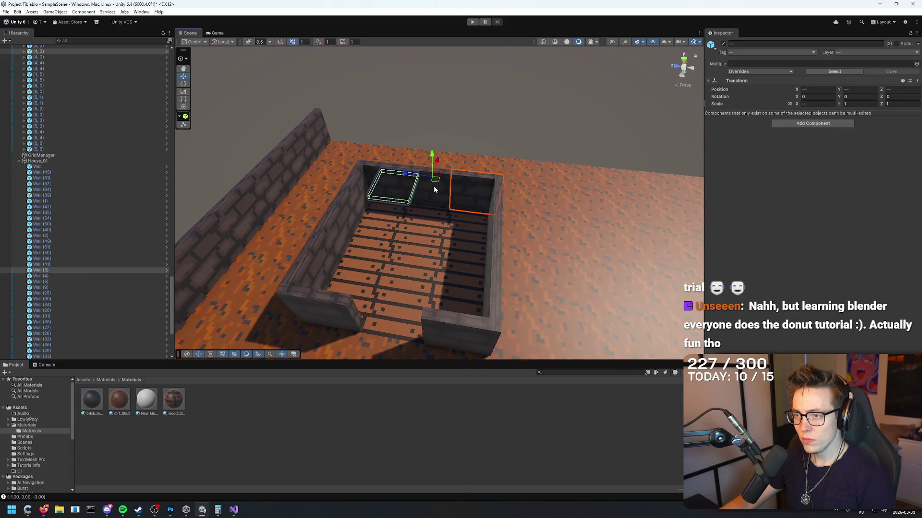
click(434, 186)
shift+click(467, 189)
shift+click(392, 172)
mouse_move(393, 172)
mouse_down()
mouse_move(477, 111)
mouse_move(411, 165)
mouse_move(469, 123)
mouse_up()
key(ctrl+d)
key(f)
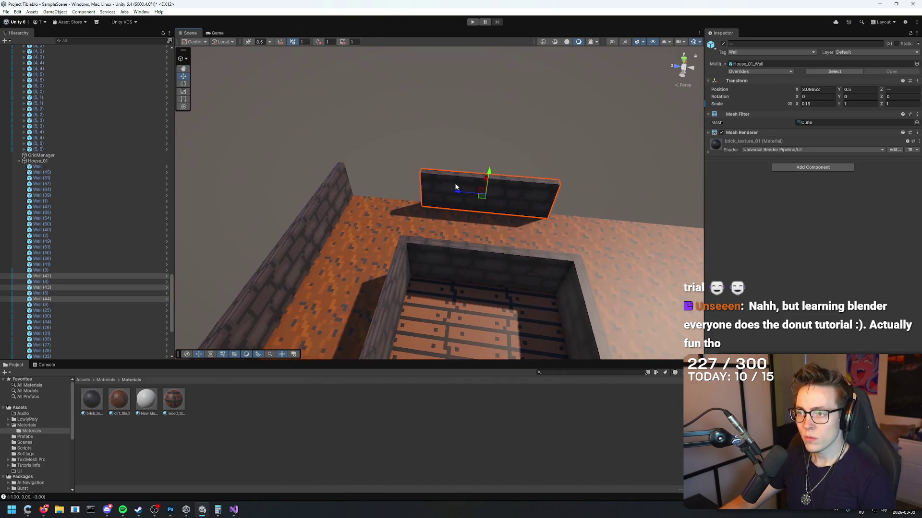
key(ctrl+d)
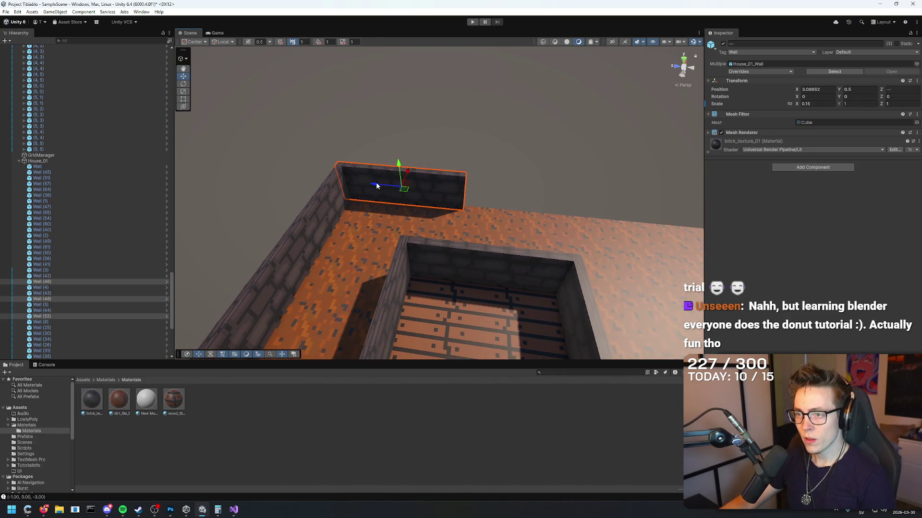
drag(377, 186, 505, 188)
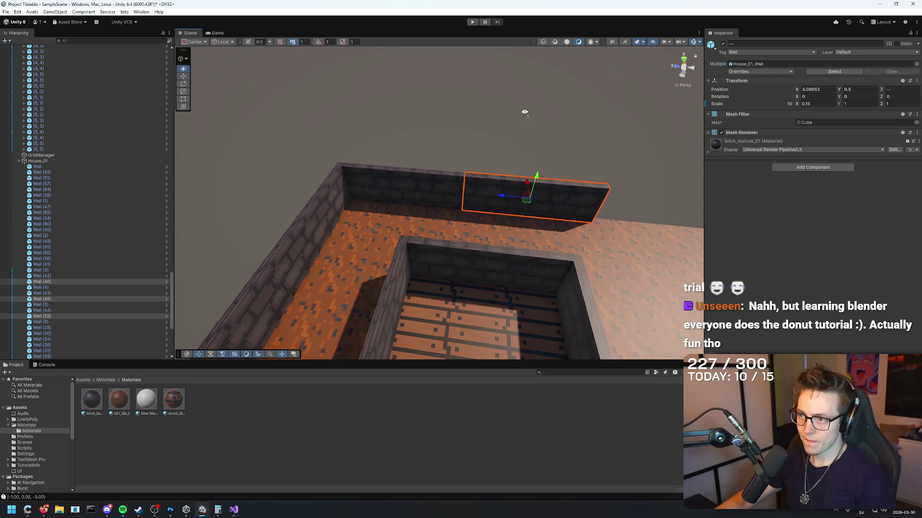
key(f)
Box-select the far wall segment and snap it against the side wall.
mouse_move(318, 219)
mouse_down()
mouse_move(403, 221)
mouse_move(305, 222)
mouse_move(595, 210)
mouse_up()
key(ctrl+d)
key(ctrl+d)
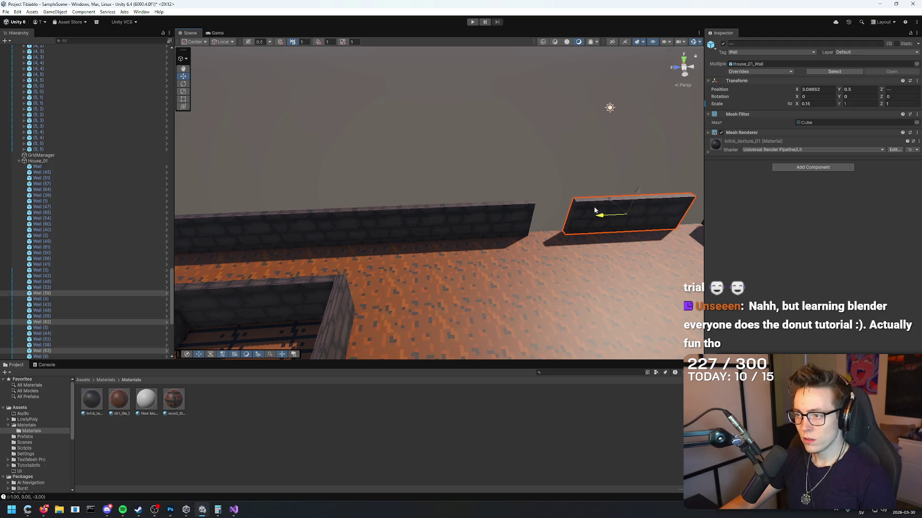
drag(481, 176, 366, 245)
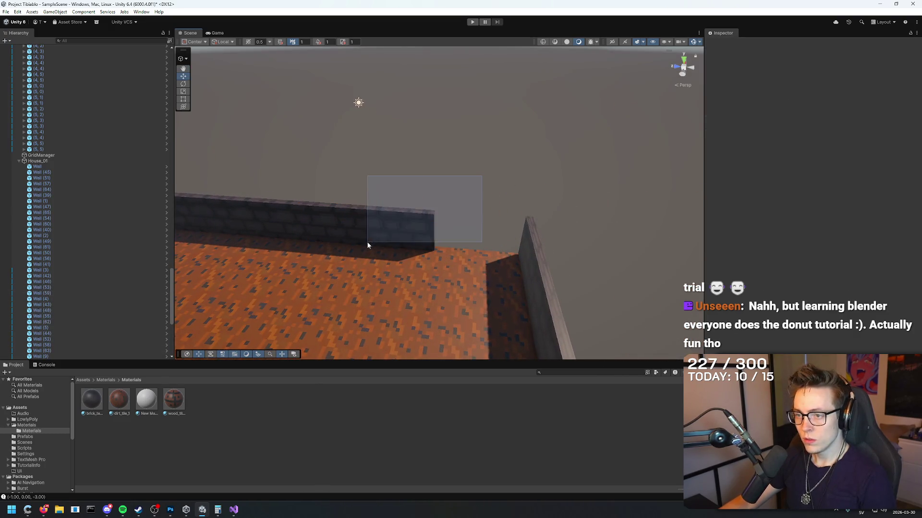
mouse_move(470, 196)
mouse_down()
mouse_move(348, 281)
mouse_move(332, 275)
mouse_up()
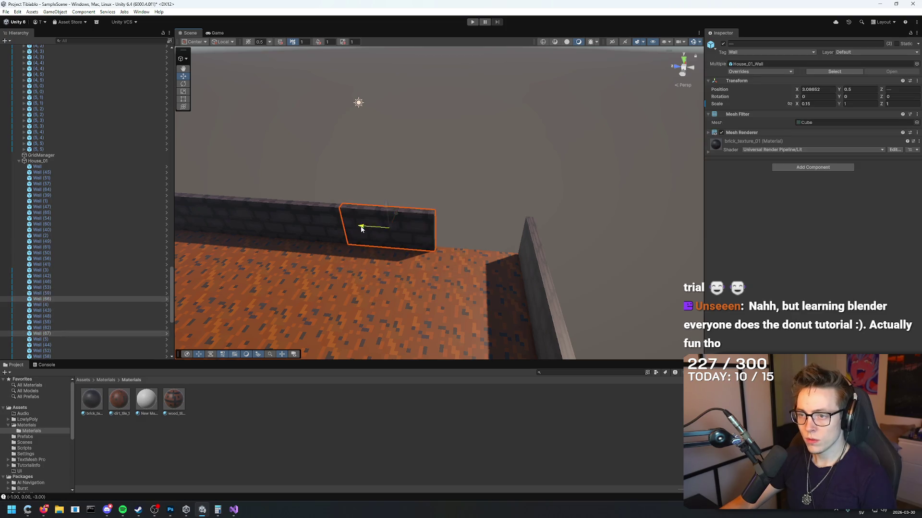
drag(360, 230, 453, 229)
click(373, 150)
mouse_move(540, 149)
mouse_down()
mouse_move(361, 172)
mouse_move(457, 135)
mouse_move(492, 165)
mouse_move(439, 168)
mouse_move(393, 156)
mouse_move(374, 179)
mouse_move(369, 140)
mouse_up()
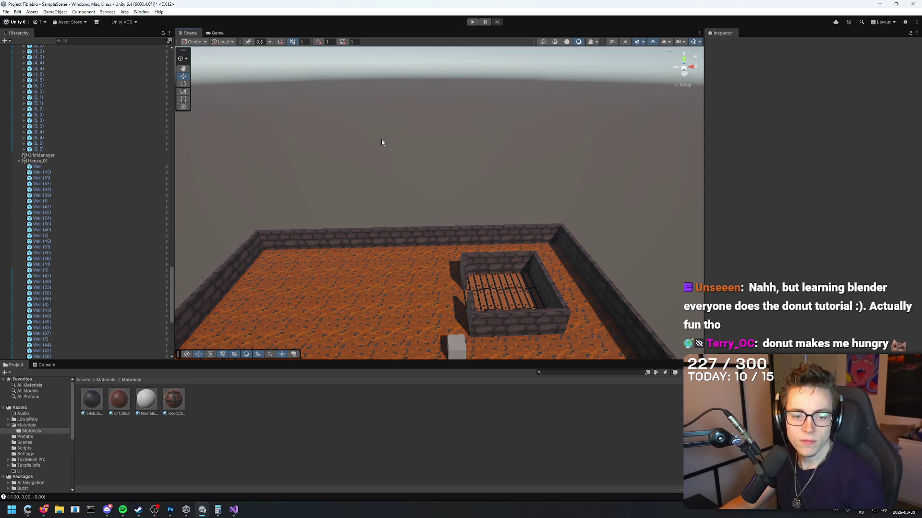
Orbit to a more top-down view of the finished brick-walled room.
mouse_move(373, 142)
mouse_down()
mouse_move(494, 243)
mouse_move(488, 233)
mouse_up()
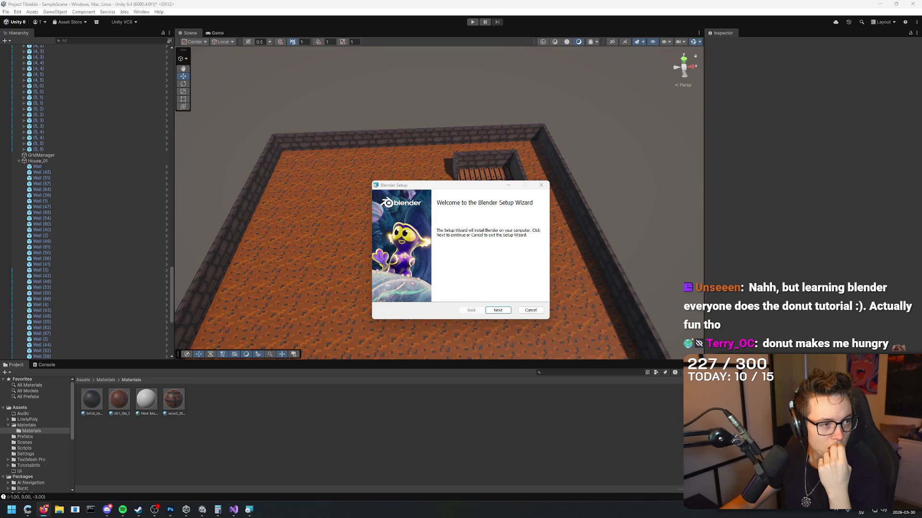
Install Blender to the default folder, then bring Photoshop to the front.
click(491, 310)
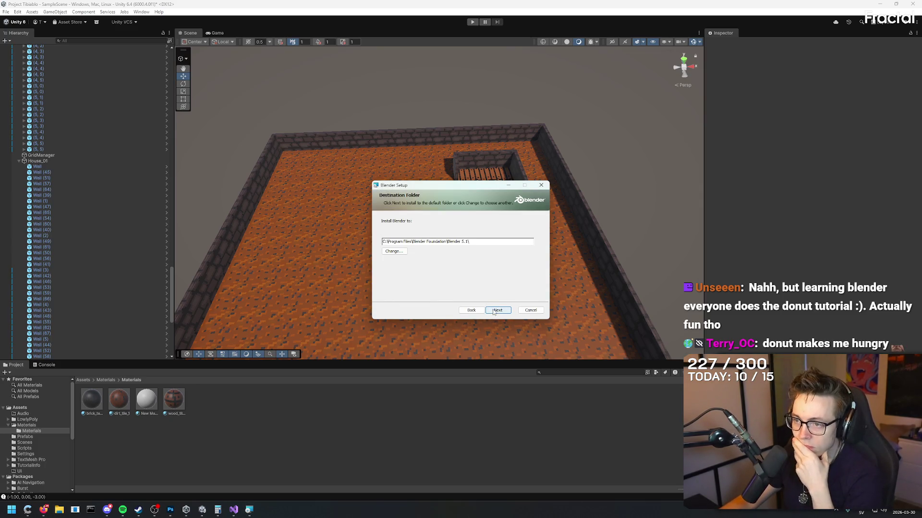
click(498, 310)
click(498, 311)
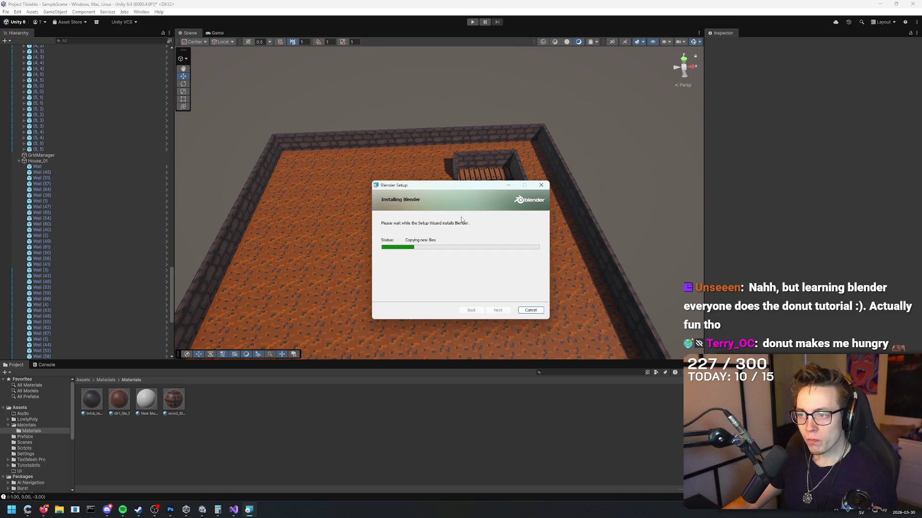
mouse_move(170, 509)
click(174, 475)
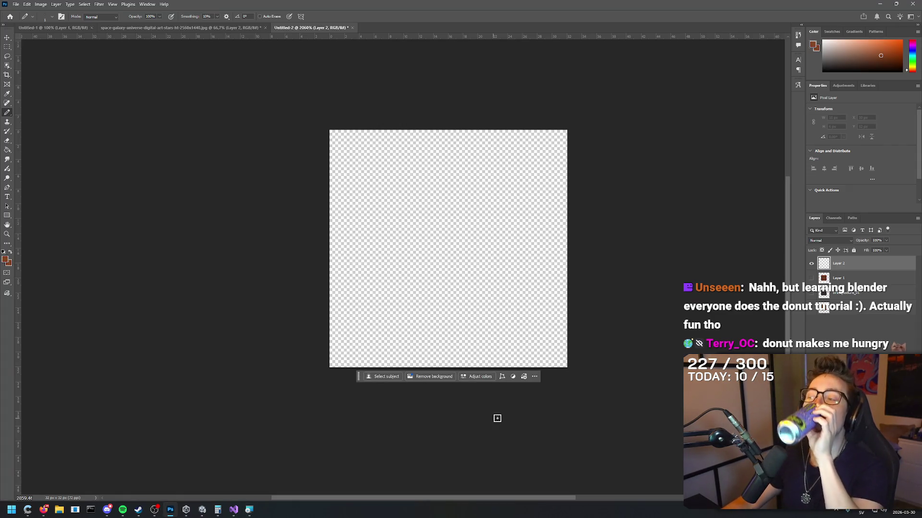
Paste the brown brick texture, sample its orange-brown, and undo trial pencil strokes.
key(ctrl+v)
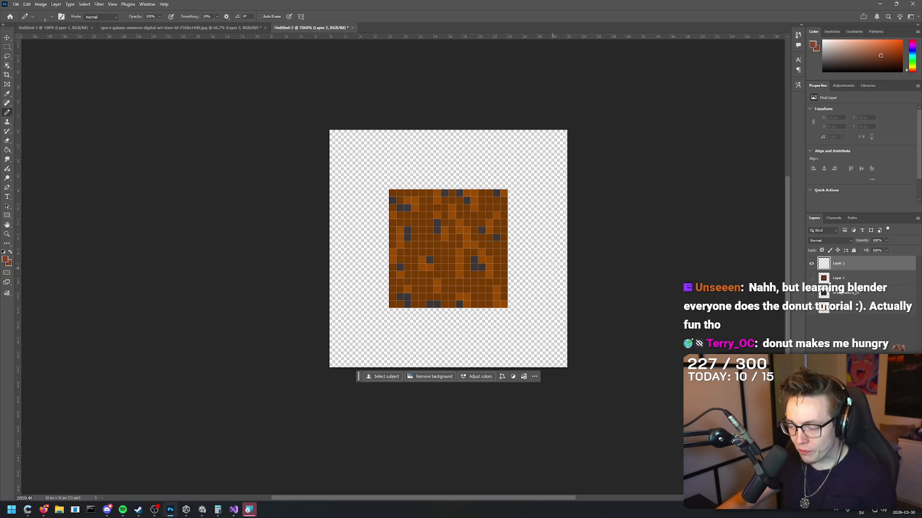
alt+click(427, 244)
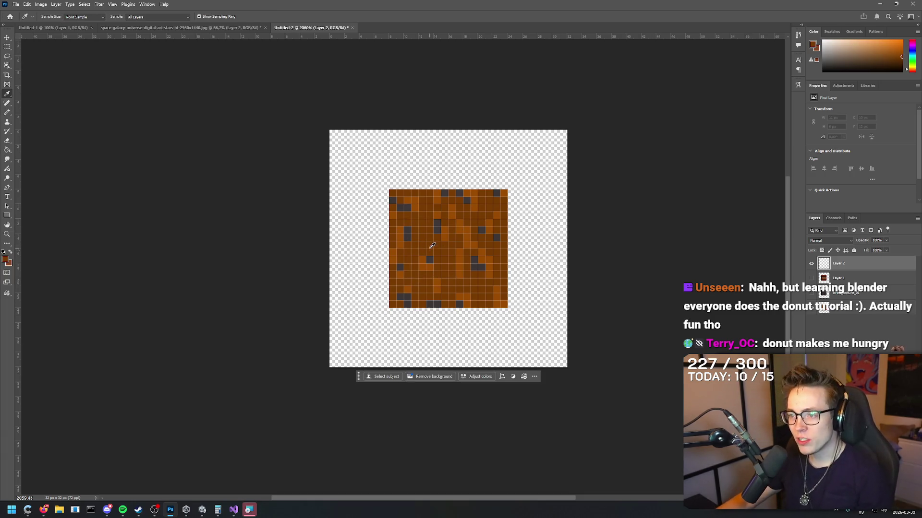
drag(525, 163, 418, 163)
drag(499, 148, 338, 148)
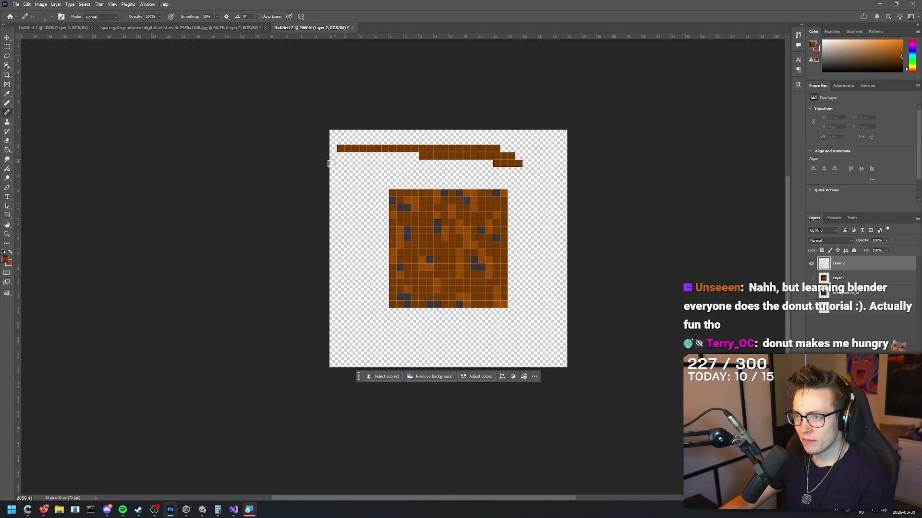
drag(552, 148, 389, 151)
key(ctrl+z)
key(ctrl+z)
key(ctrl+z)
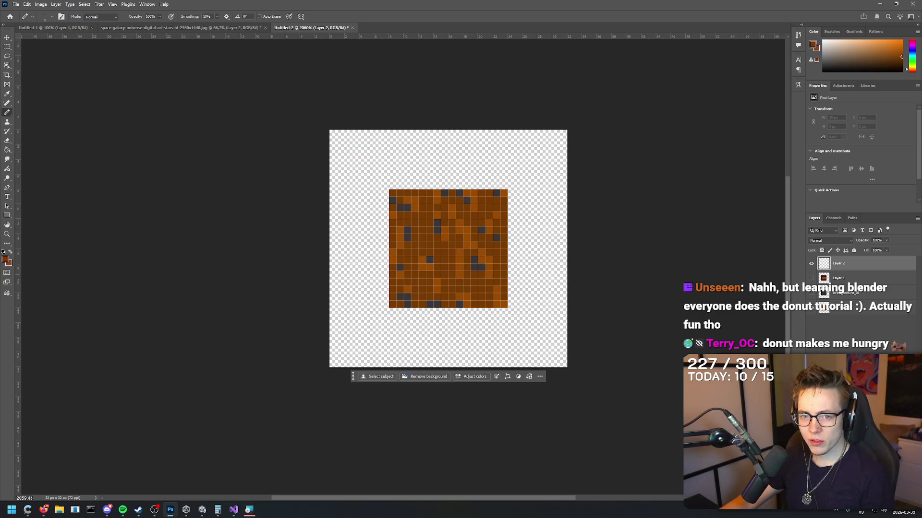
Lower the brown's saturation to 78, then flood-fill the layer with the green galaxy pattern.
click(5, 259)
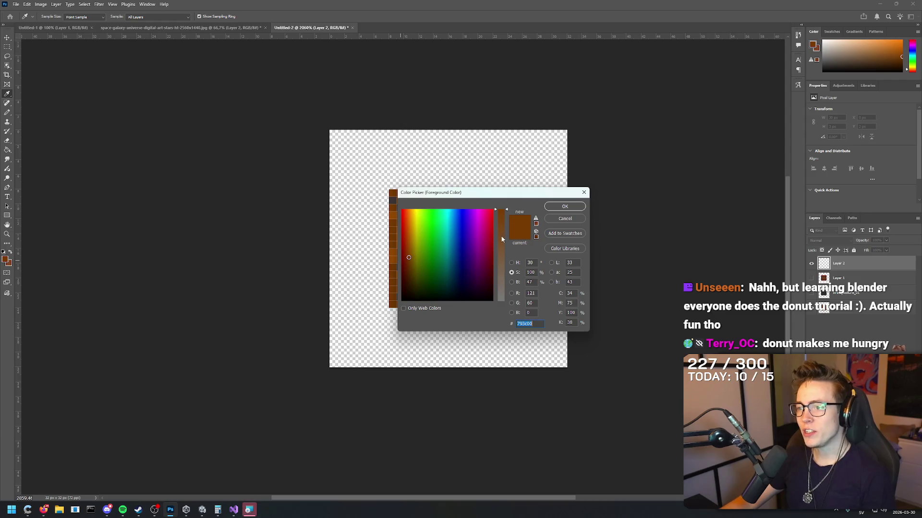
drag(506, 209, 507, 230)
key(Return)
mouse_move(528, 156)
mouse_down()
mouse_move(397, 142)
mouse_move(580, 138)
mouse_move(172, 133)
mouse_up()
key(ctrl+z)
key(ctrl+z)
key(ctrl+z)
key(g)
click(393, 166)
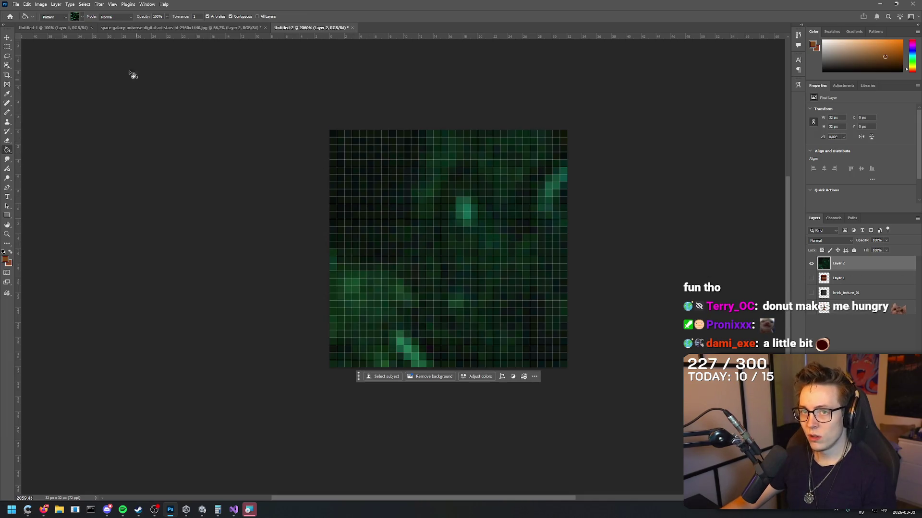
Switch the fill source, hide the brick texture layer, and fill Layer 2 brown.
key(ctrl+z)
click(54, 17)
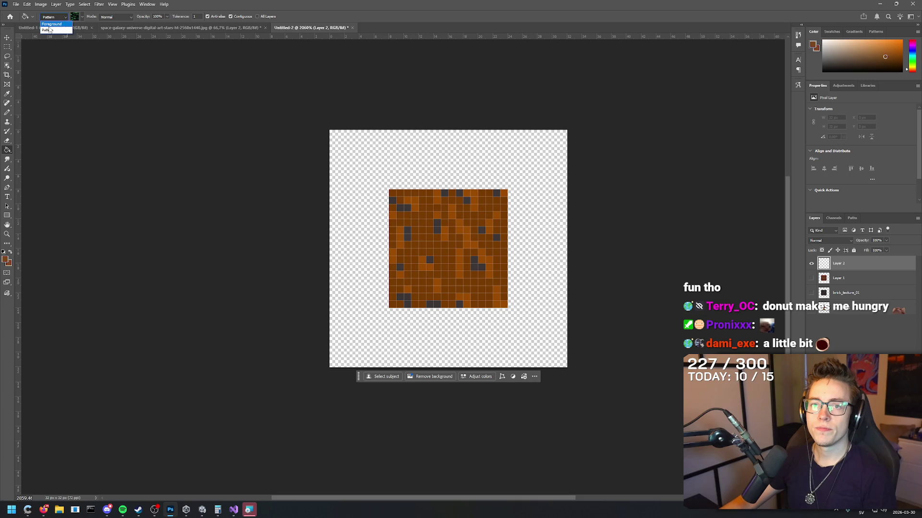
click(53, 29)
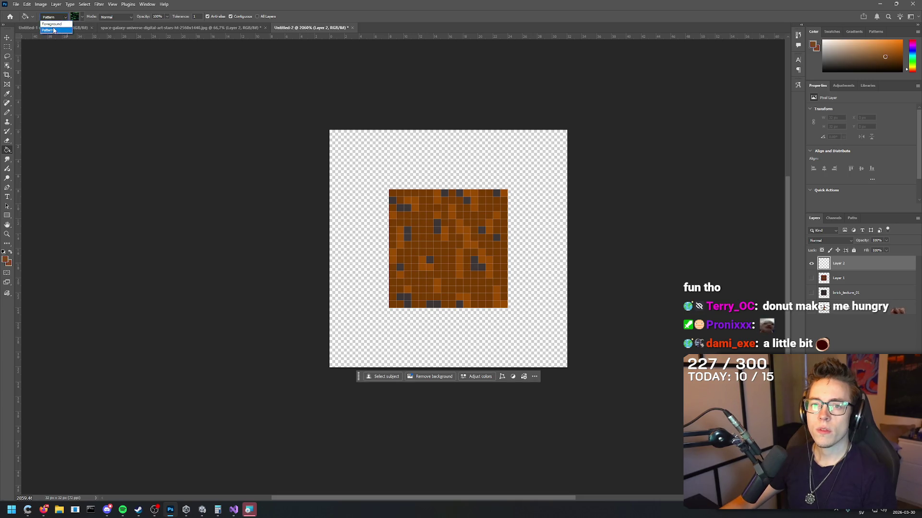
click(448, 159)
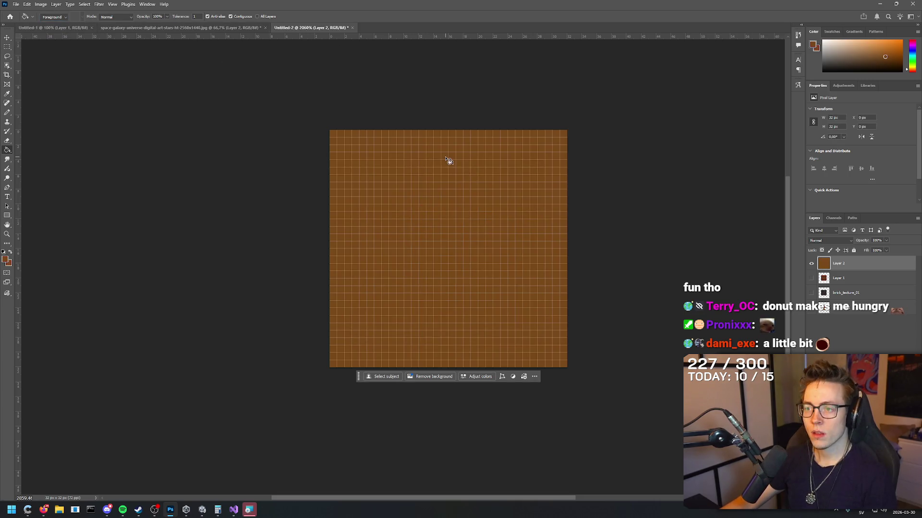
key(ctrl+z)
click(812, 310)
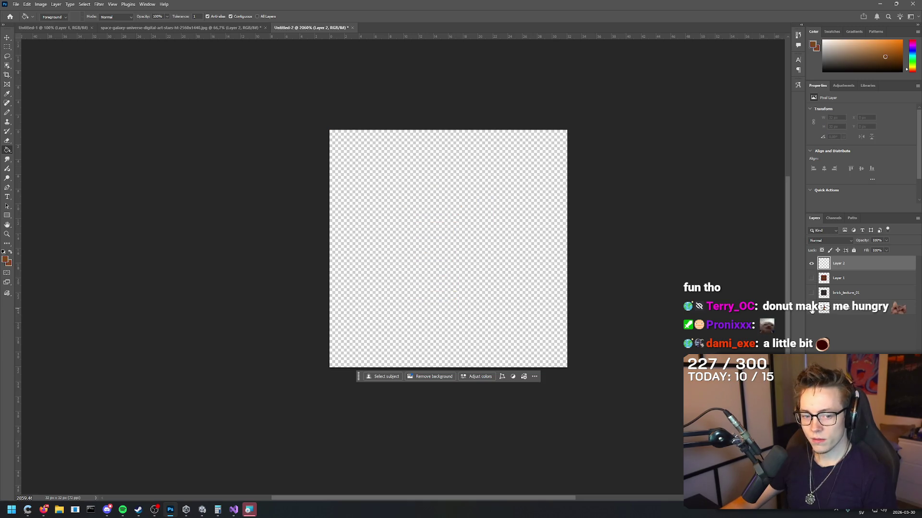
click(462, 208)
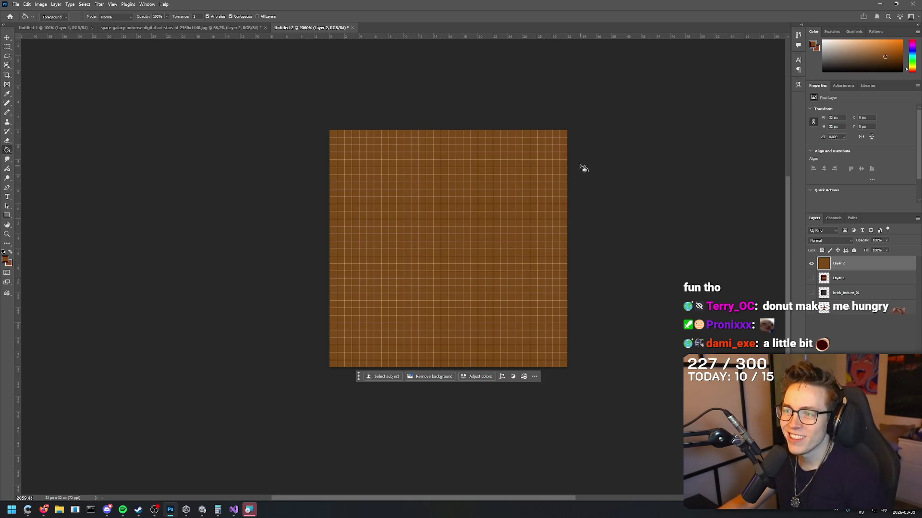
Refill Layer 2 with a lighter, lower-saturation brown.
scroll(554, 206, up, 3)
scroll(541, 195, down, 2)
scroll(546, 188, down, 2)
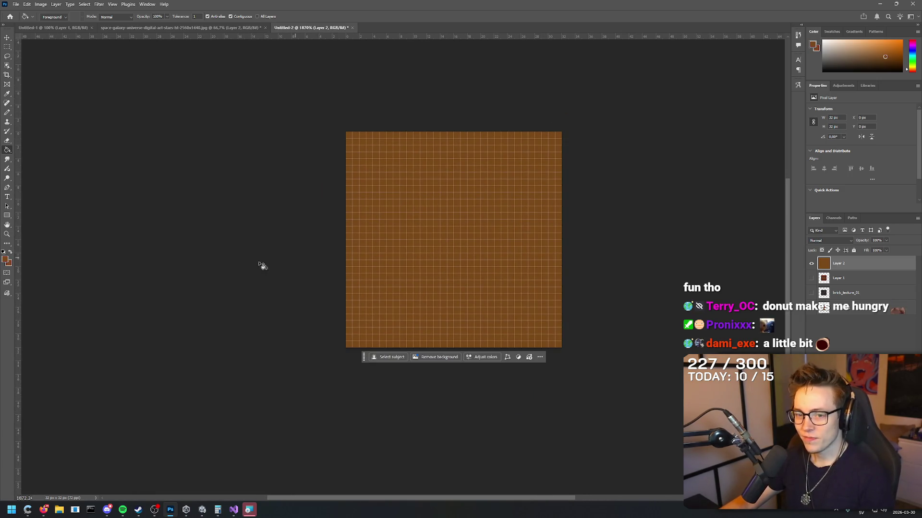
key(ctrl+z)
click(6, 259)
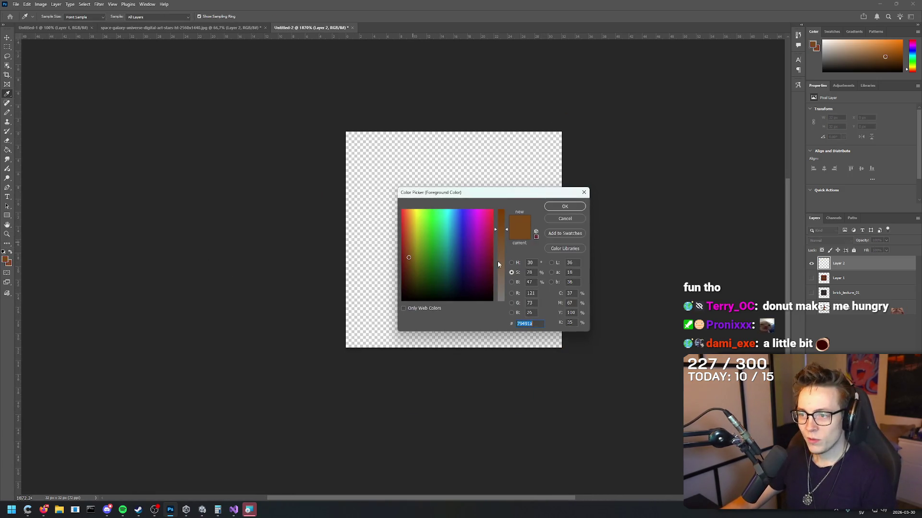
drag(503, 233, 504, 262)
click(564, 206)
key(g)
click(552, 229)
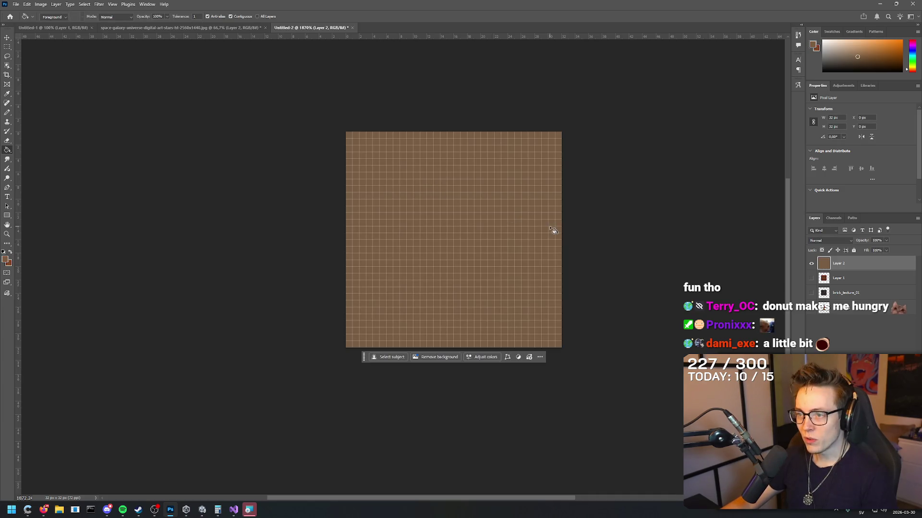
Darken the brown's brightness and refill Layer 2 with it.
click(6, 260)
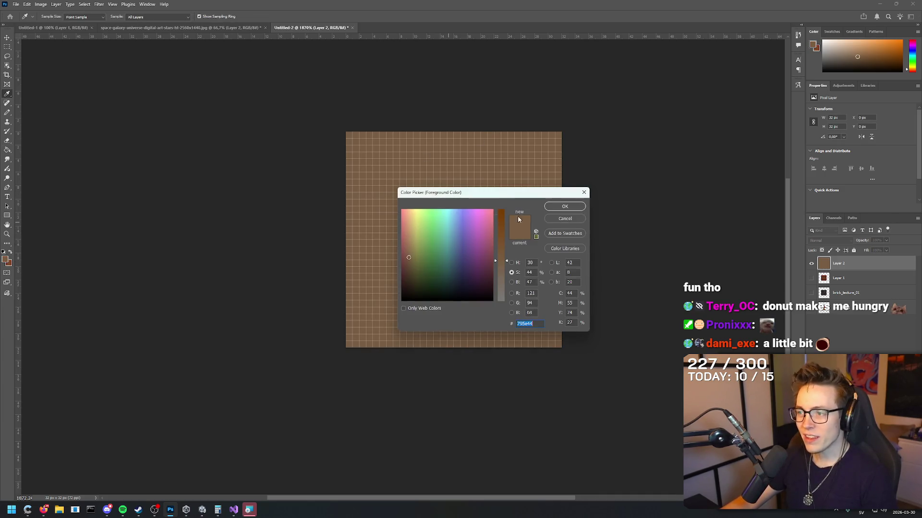
click(511, 263)
click(512, 273)
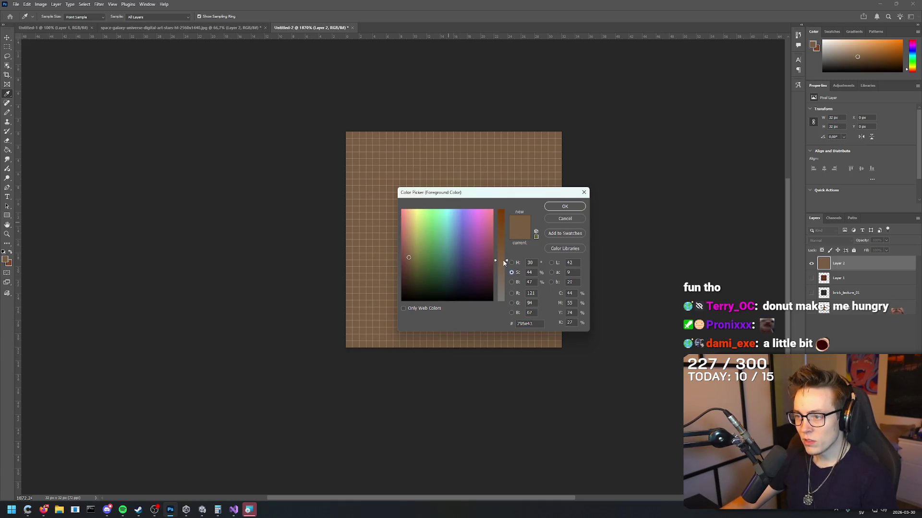
click(512, 282)
drag(505, 259, 508, 268)
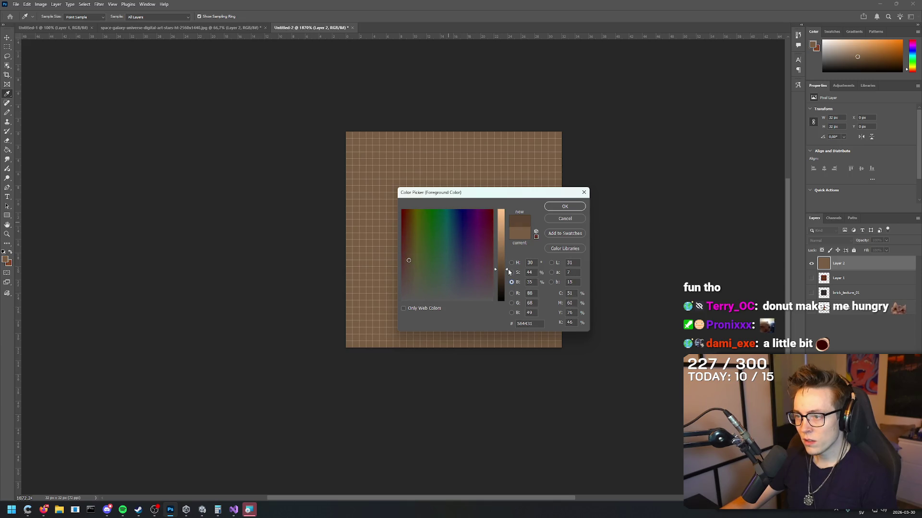
click(565, 206)
key(g)
click(437, 190)
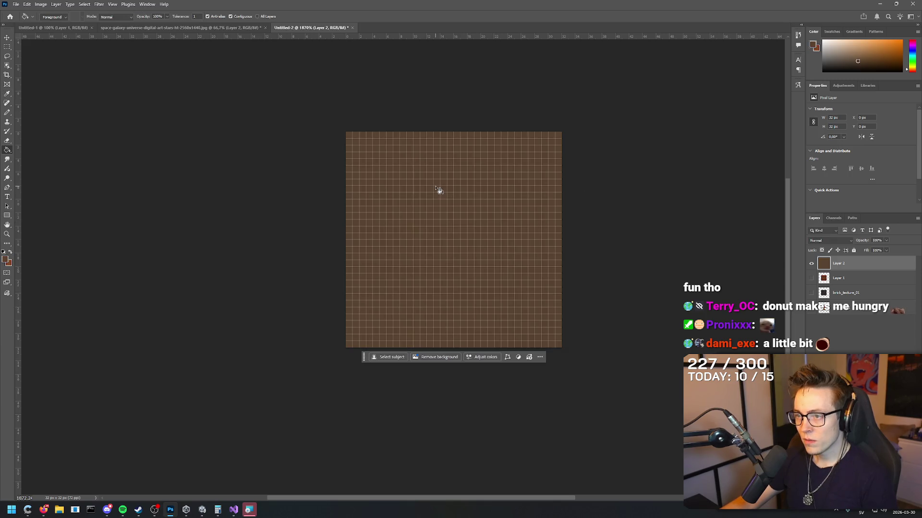
Raise the brown's saturation to 60% (hex 583d23) and accept it.
scroll(595, 195, up, 2)
right_click(595, 187)
click(581, 154)
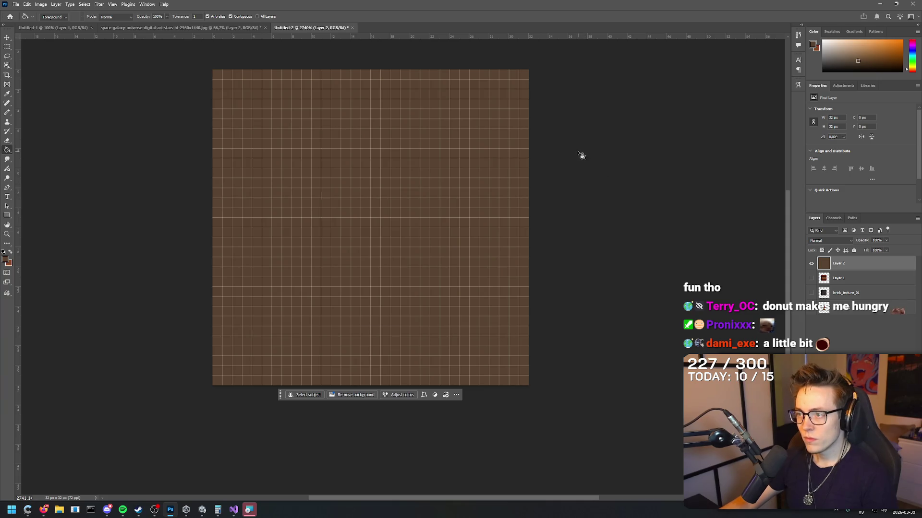
key(a)
mouse_move(545, 199)
mouse_down()
mouse_move(638, 203)
mouse_move(641, 239)
mouse_up()
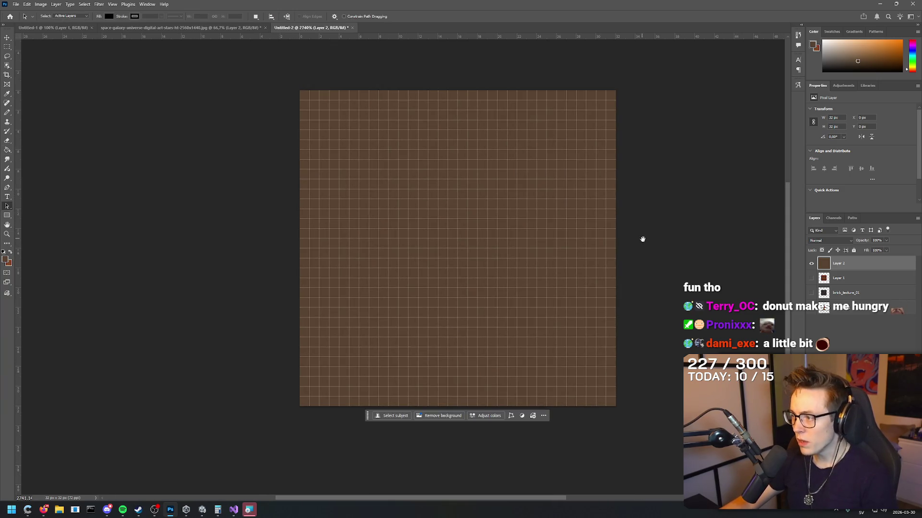
click(6, 260)
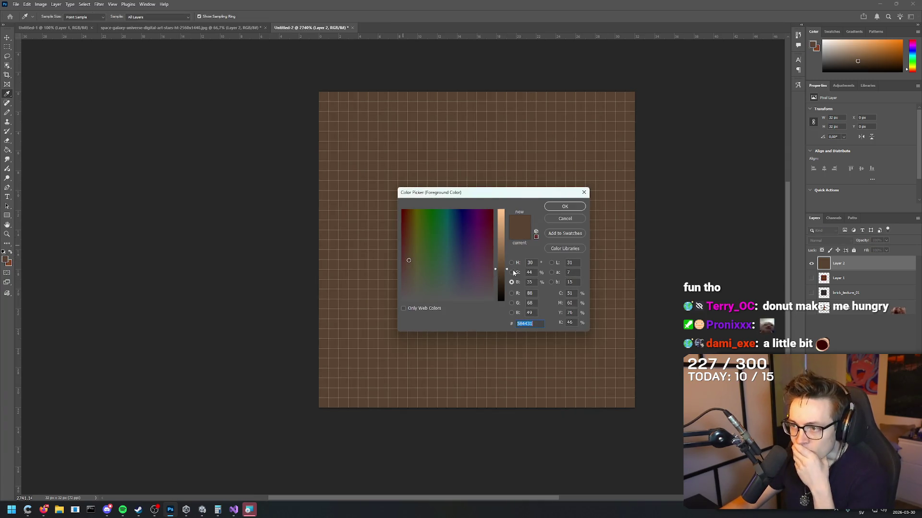
click(512, 272)
drag(508, 261, 510, 248)
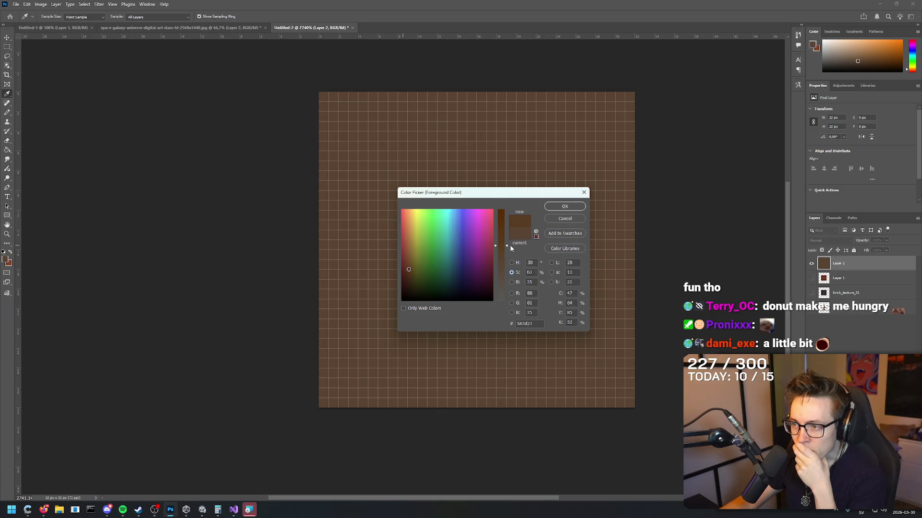
click(565, 206)
Draw darker-brown streaks diagonally and down the canvas with the Pencil tool.
key(b)
drag(326, 121, 531, 235)
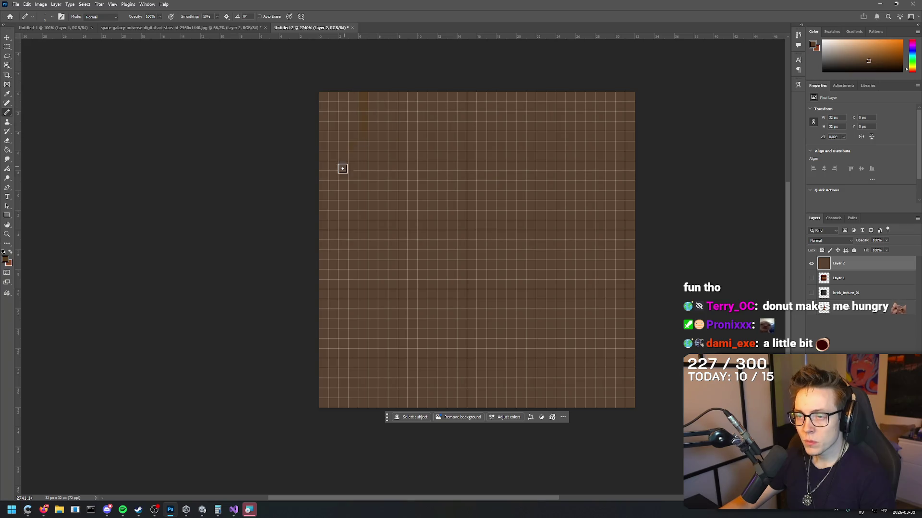
drag(374, 120, 345, 261)
mouse_move(376, 95)
mouse_down()
mouse_move(394, 178)
mouse_move(341, 301)
mouse_move(373, 218)
mouse_move(380, 148)
mouse_up()
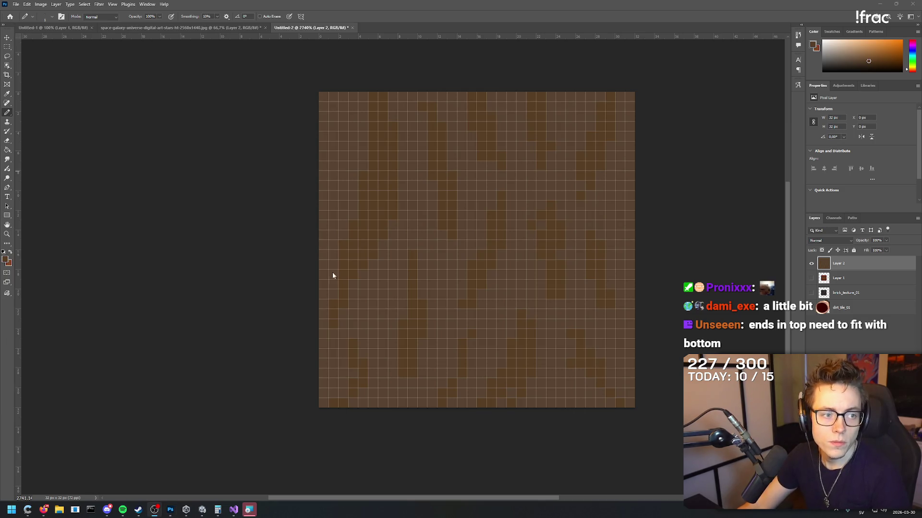
click(258, 224)
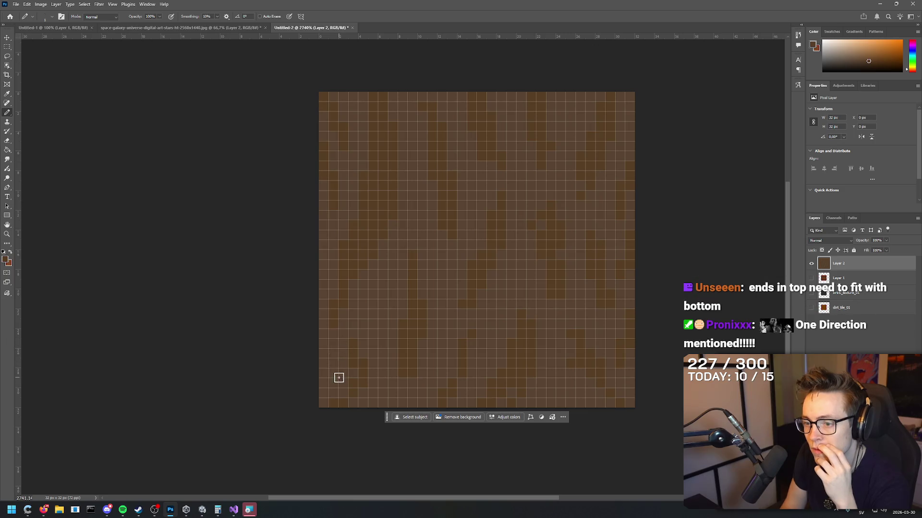
Set the foreground colour to a lighter, desaturated grey-brown (584d42).
click(5, 259)
drag(506, 253, 505, 278)
click(564, 206)
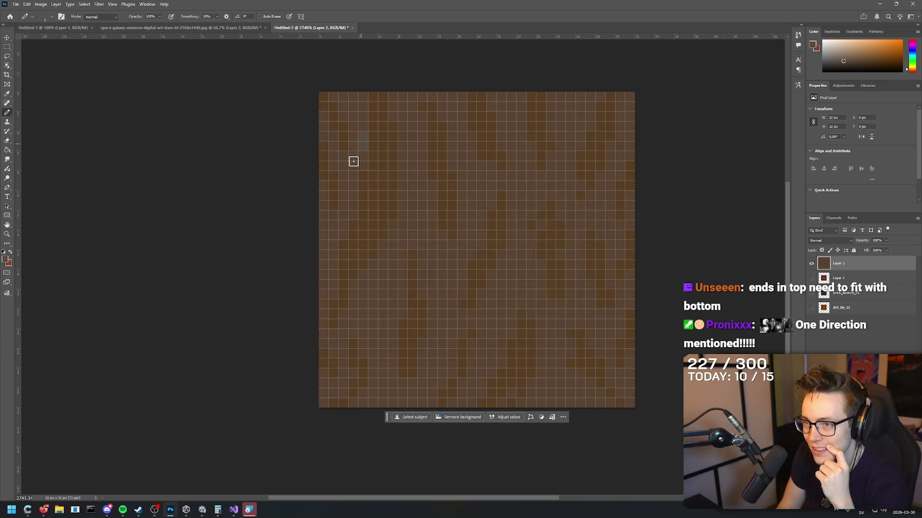
Pencil lighter grey-brown pixel clusters across the upper middle, left and lower right of the dirt.
drag(433, 186, 427, 188)
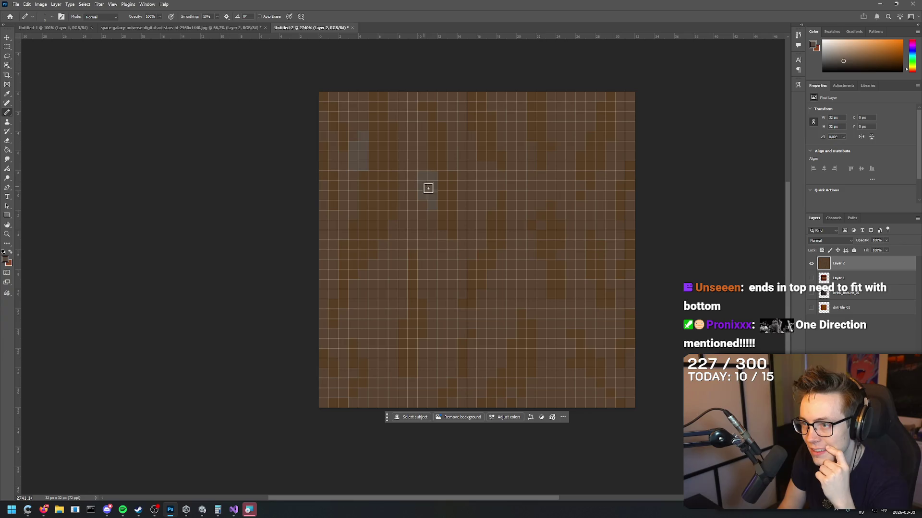
key(ctrl+z)
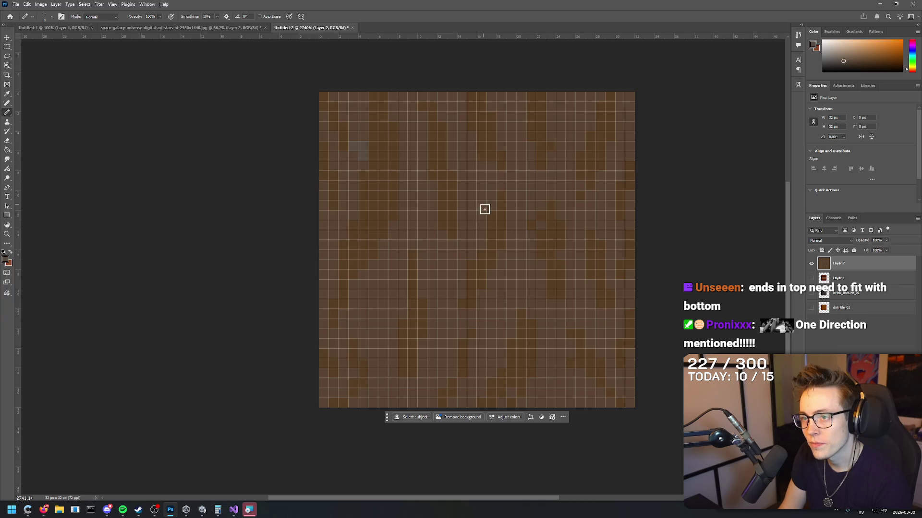
click(527, 214)
drag(487, 146, 480, 159)
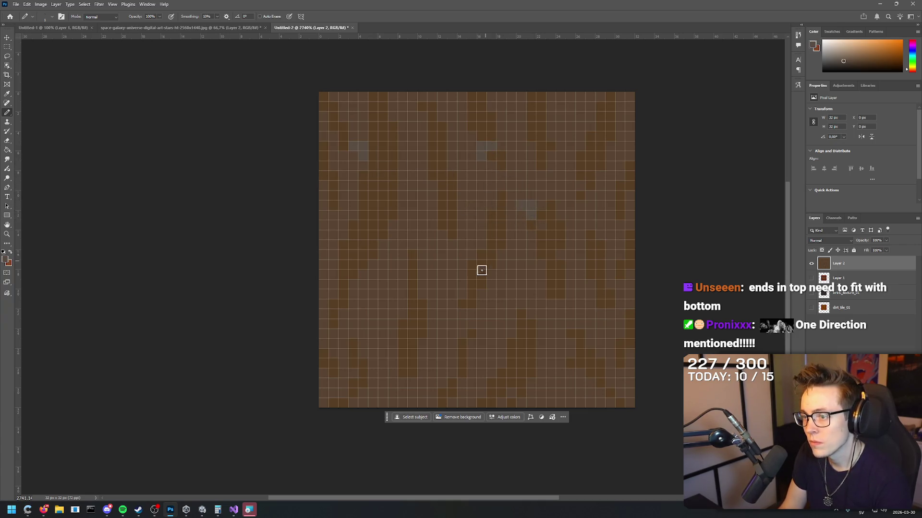
click(383, 259)
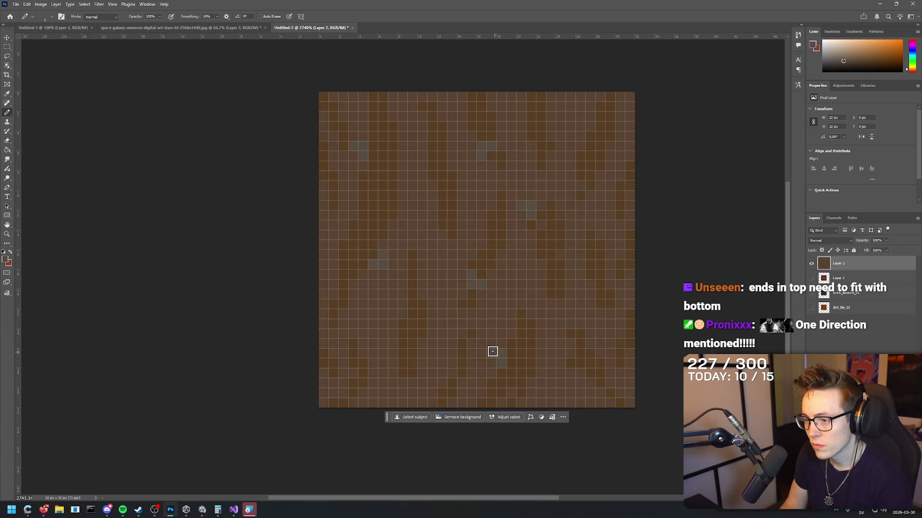
click(570, 346)
click(609, 345)
click(613, 274)
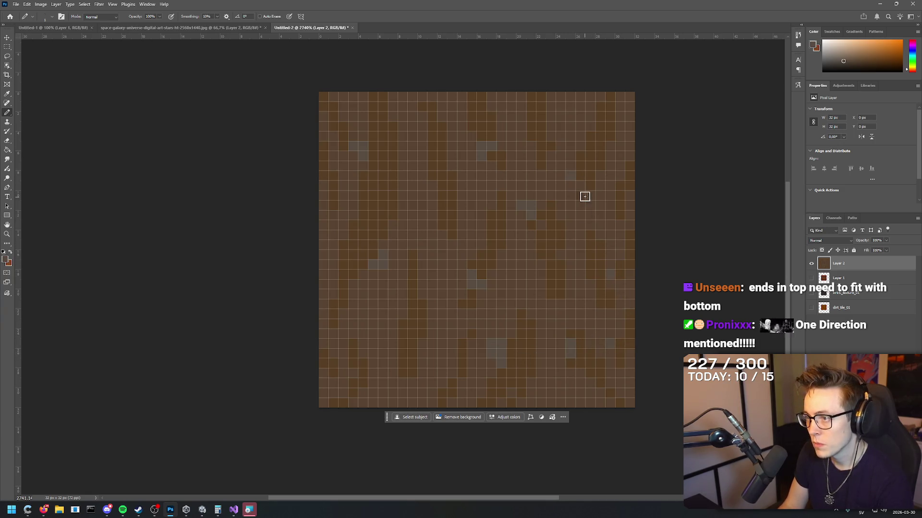
Scatter more single light grey-brown pixels along the top, left edge and lower left.
click(552, 136)
click(469, 107)
click(422, 154)
click(434, 204)
click(342, 235)
click(350, 216)
click(324, 196)
click(355, 334)
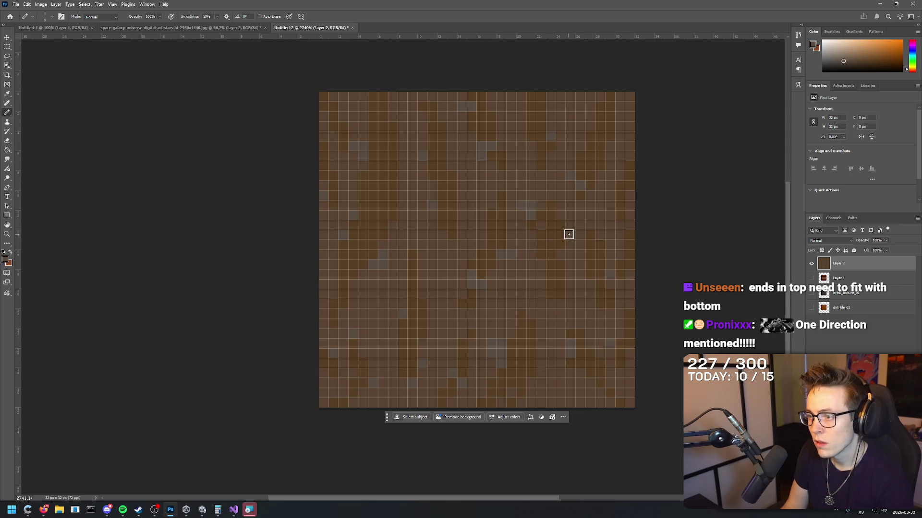
key(i)
click(6, 259)
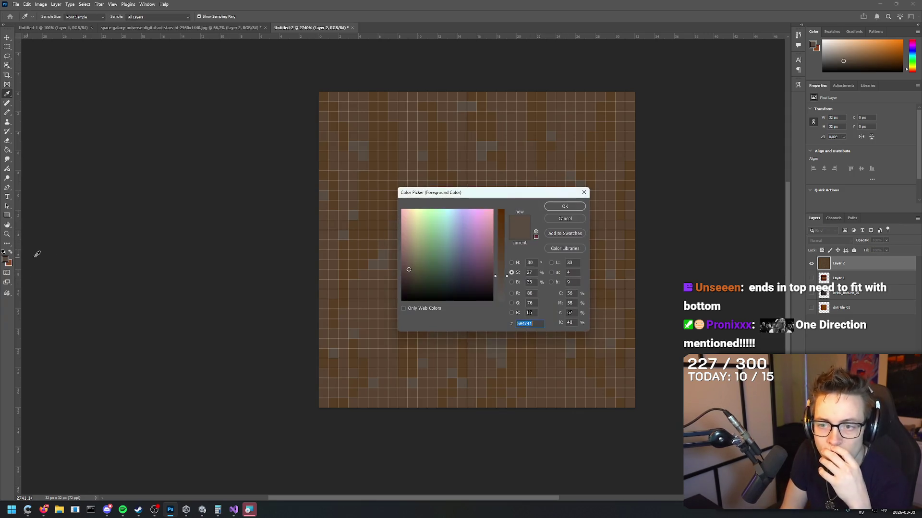
Set the foreground to a dark brown at 22% brightness (383029) for the Pencil.
click(511, 283)
drag(507, 269, 506, 283)
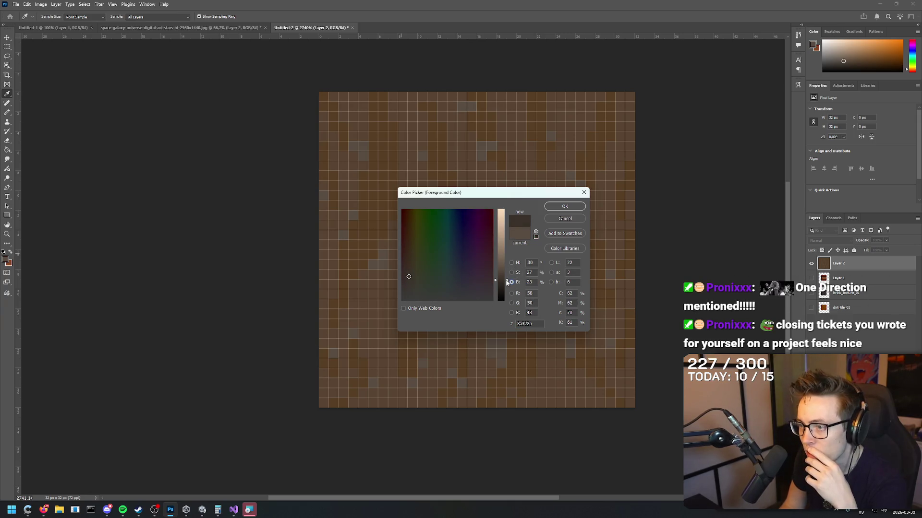
click(566, 207)
key(b)
Pencil dark pixels in the upper left and near the top, undoing misplaced ones.
click(353, 176)
click(354, 147)
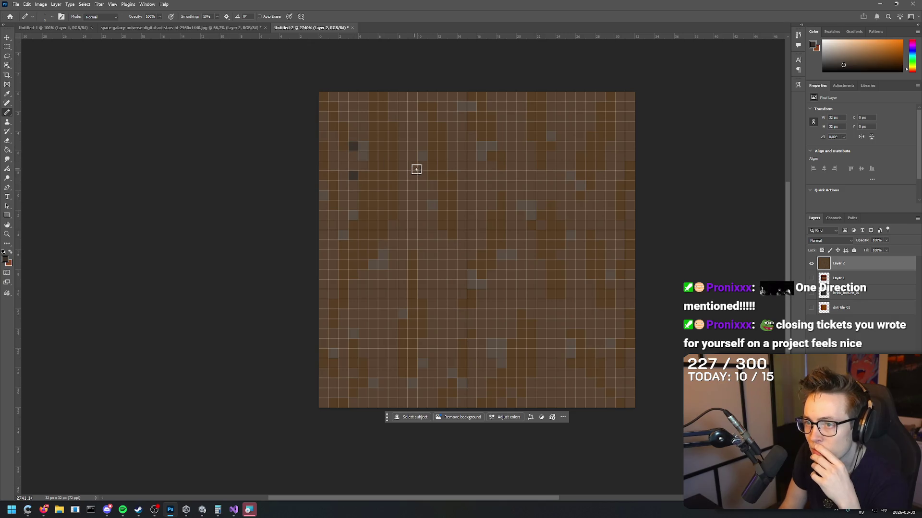
click(451, 117)
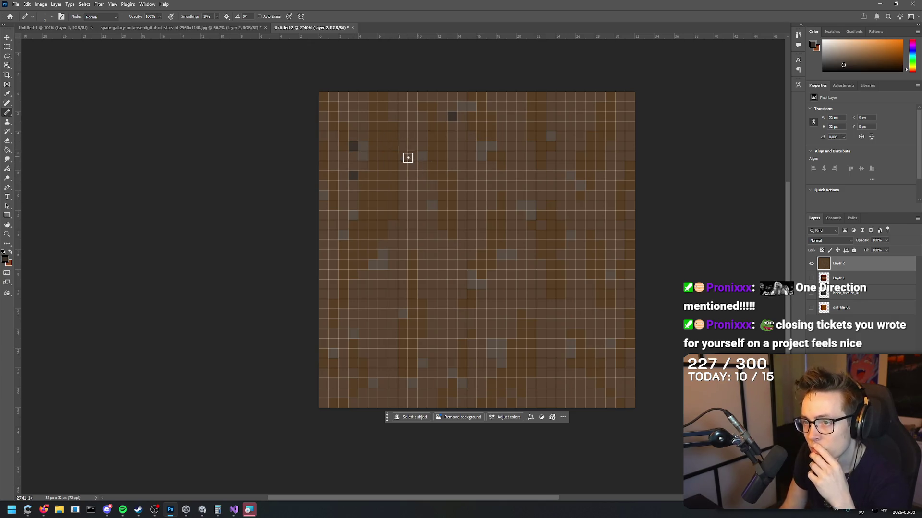
key(ctrl+z)
key(ctrl+z)
key(ctrl+z)
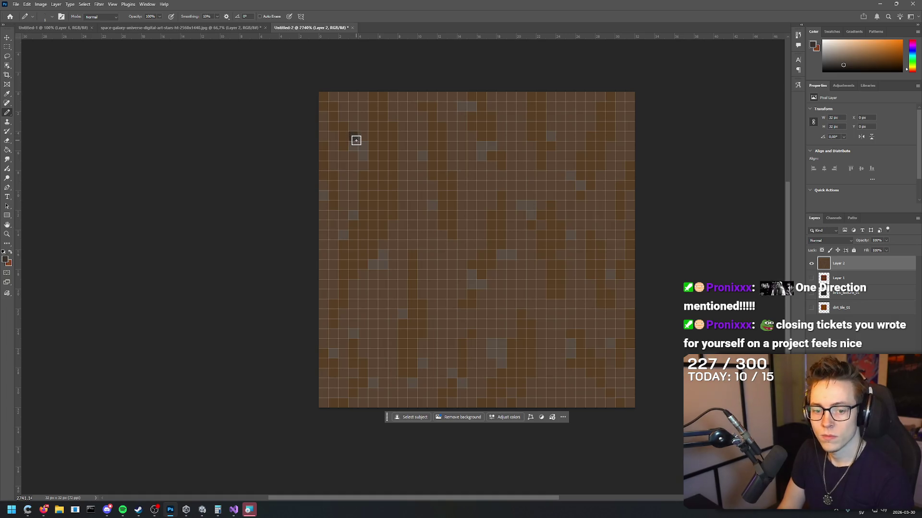
click(354, 136)
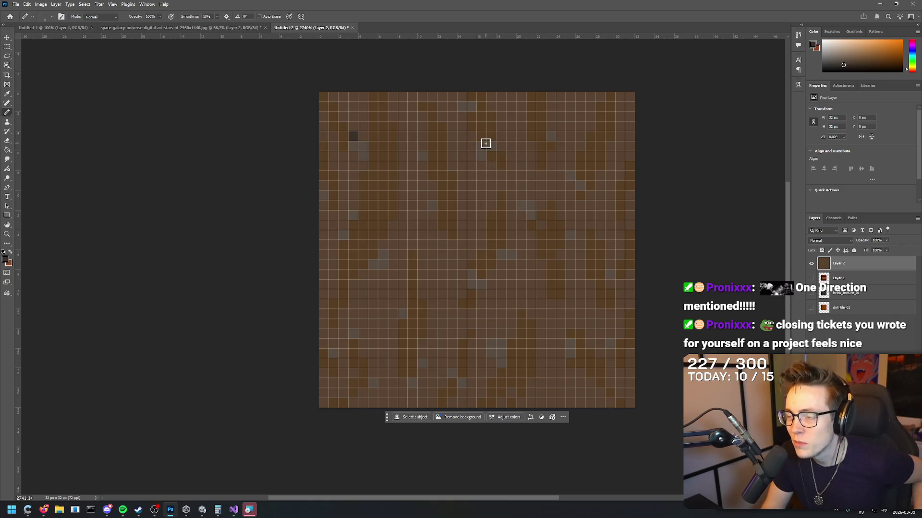
click(501, 146)
click(510, 146)
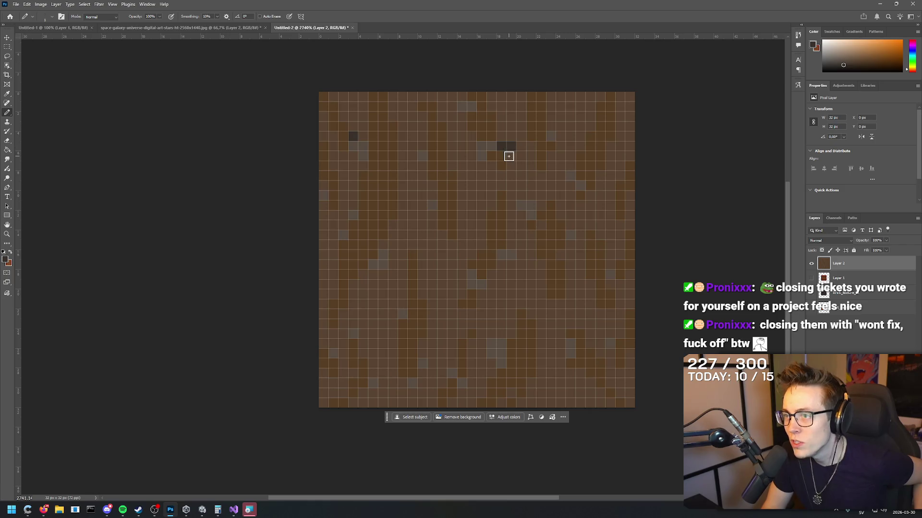
key(ctrl+z)
key(ctrl+z)
Add dark vertical pixel pairs and small clusters across the middle, left and bottom.
drag(569, 166, 570, 156)
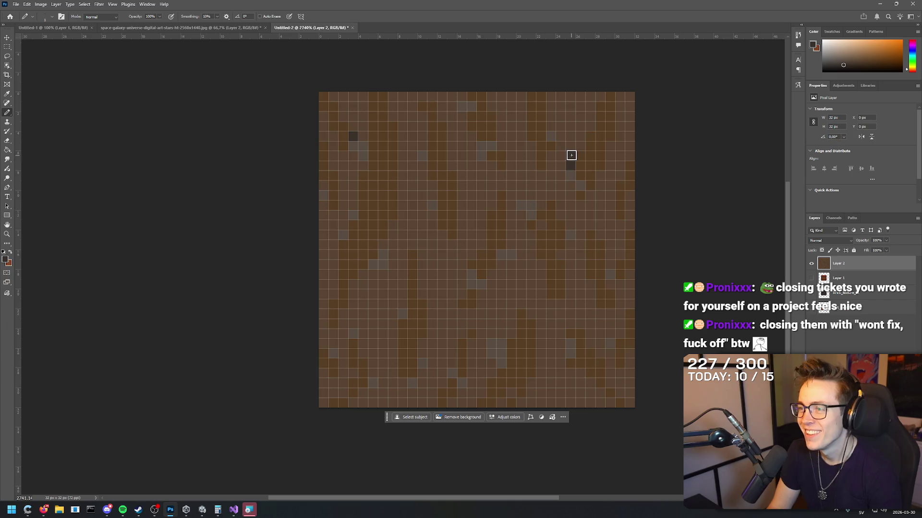
drag(511, 245, 511, 235)
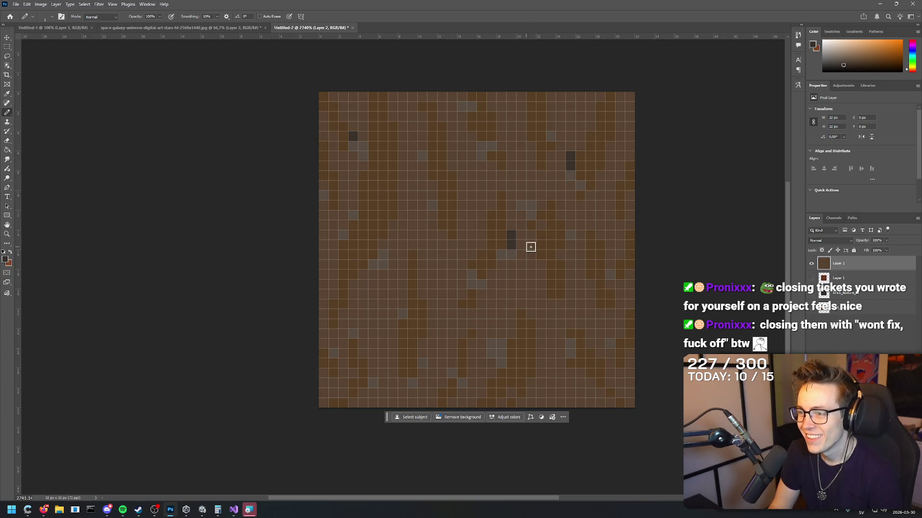
click(570, 285)
drag(422, 294, 422, 283)
drag(382, 245, 393, 226)
drag(345, 206, 341, 188)
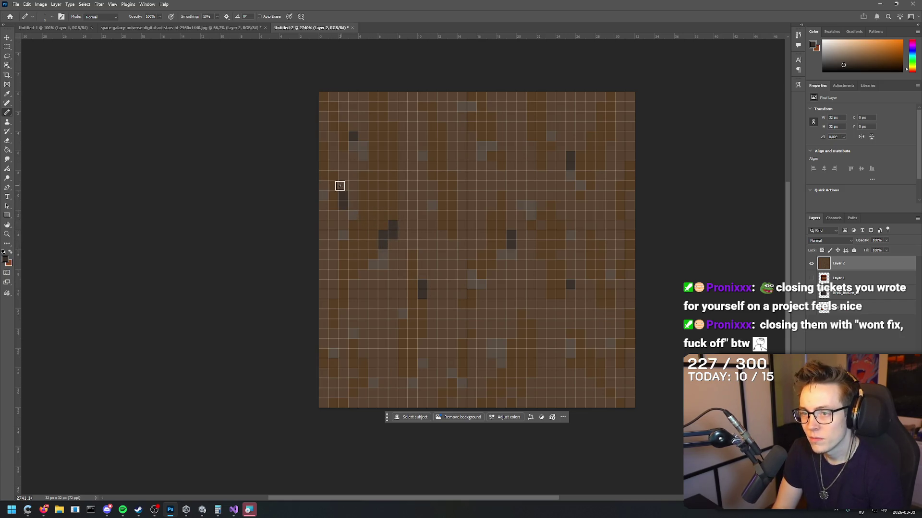
drag(592, 344, 580, 355)
drag(461, 344, 462, 334)
drag(393, 344, 383, 354)
drag(511, 342, 515, 351)
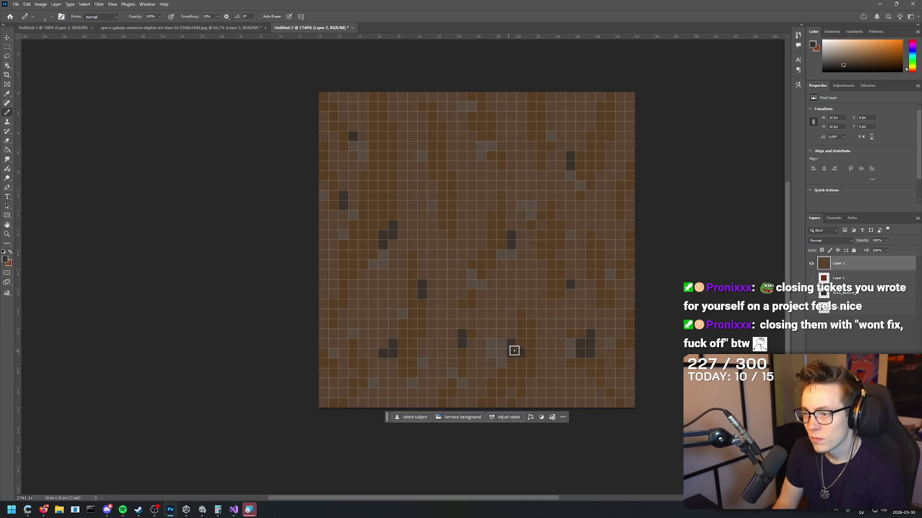
Add dark 2×2 blocks and pairs near the top, upper right and upper middle, undoing trial strokes.
drag(439, 165, 442, 175)
drag(505, 133, 502, 124)
drag(376, 115, 384, 126)
drag(551, 95, 544, 116)
key(ctrl+z)
key(ctrl+z)
key(ctrl+z)
mouse_move(398, 109)
mouse_down()
mouse_move(377, 106)
mouse_move(388, 120)
mouse_up()
key(ctrl+z)
key(ctrl+z)
drag(601, 118, 619, 146)
click(609, 245)
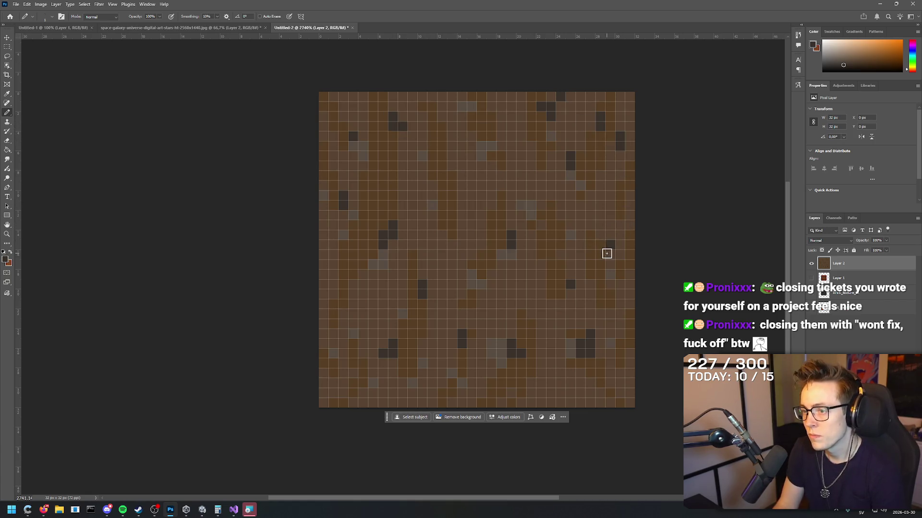
drag(452, 197, 461, 205)
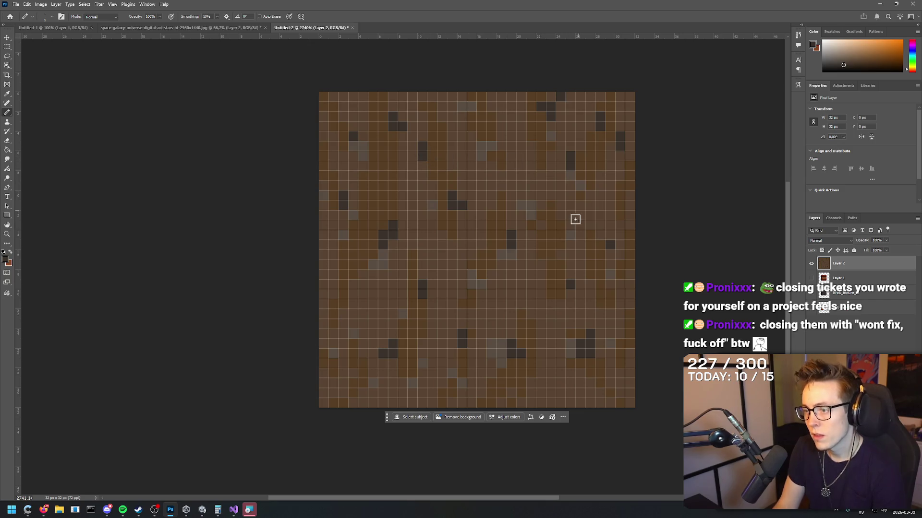
scroll(485, 230, down, 3)
scroll(489, 131, down, 3)
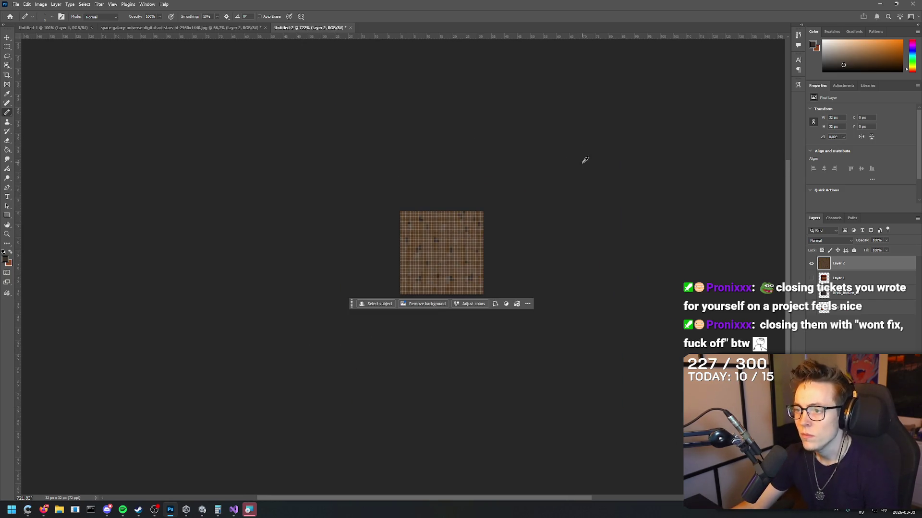
click(113, 4)
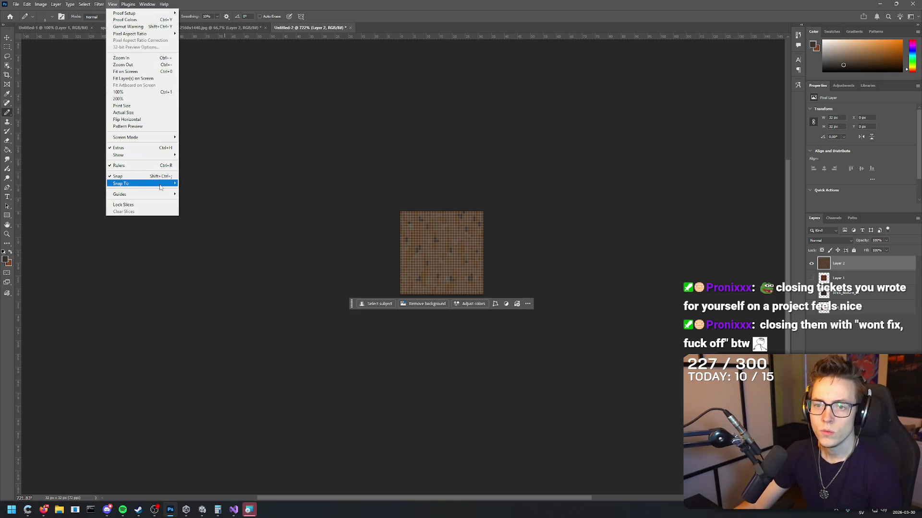
mouse_move(163, 199)
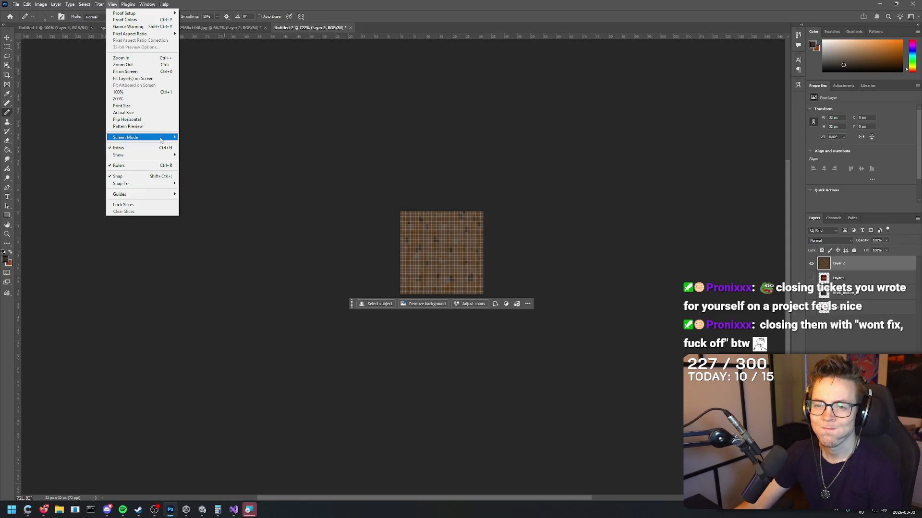
mouse_move(162, 159)
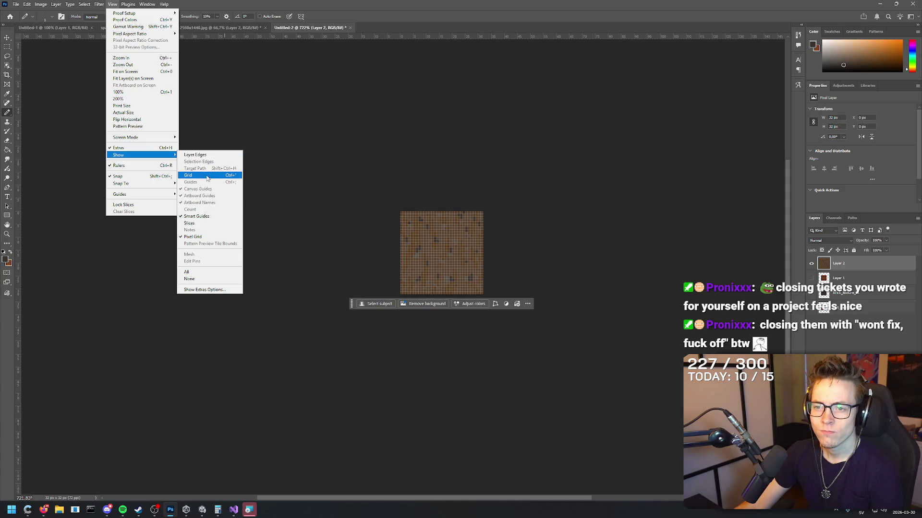
click(211, 236)
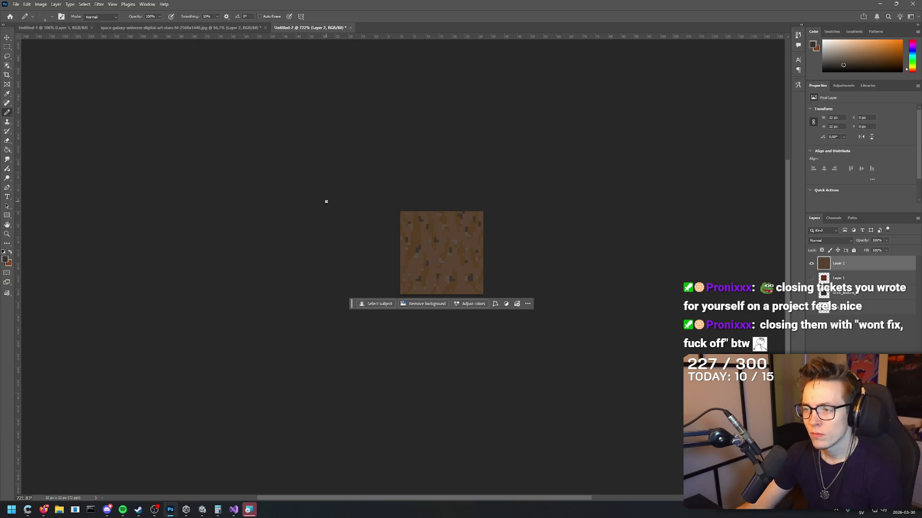
scroll(326, 202, up, 5)
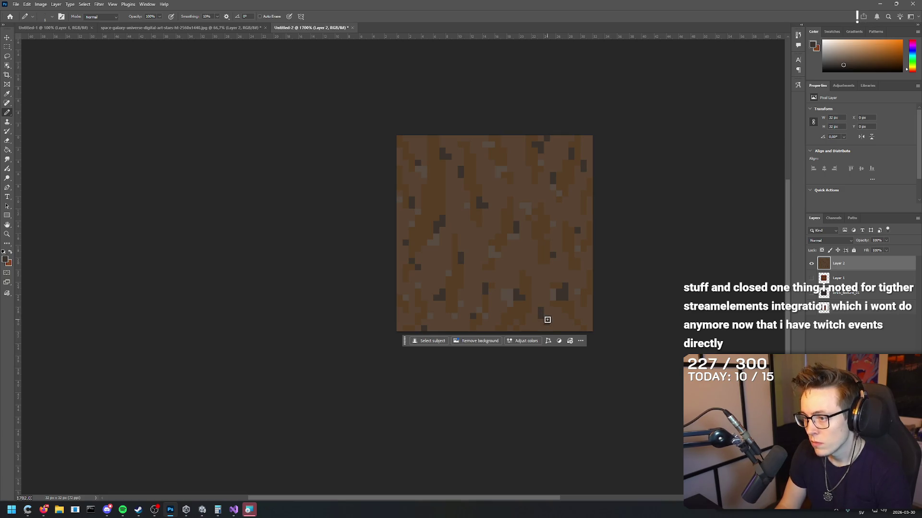
Sample a lighter brown from the enlarged dirt texture as the foreground colour.
alt+click(505, 294)
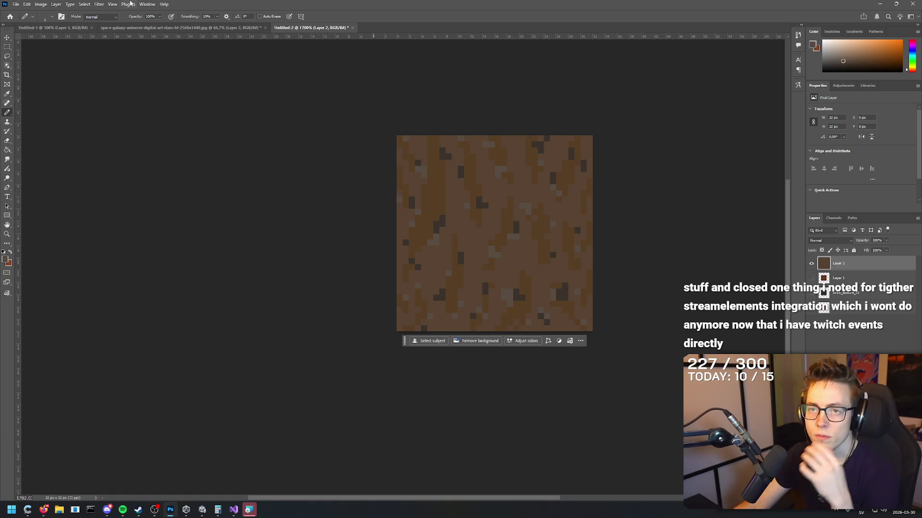
click(84, 5)
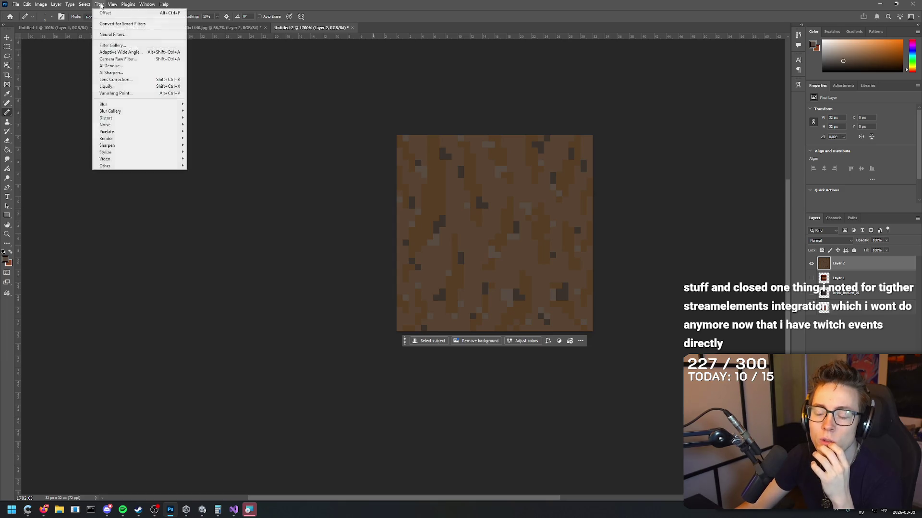
Apply Filter > Other > Offset to wrap the dirt texture's edges into the tile.
click(112, 4)
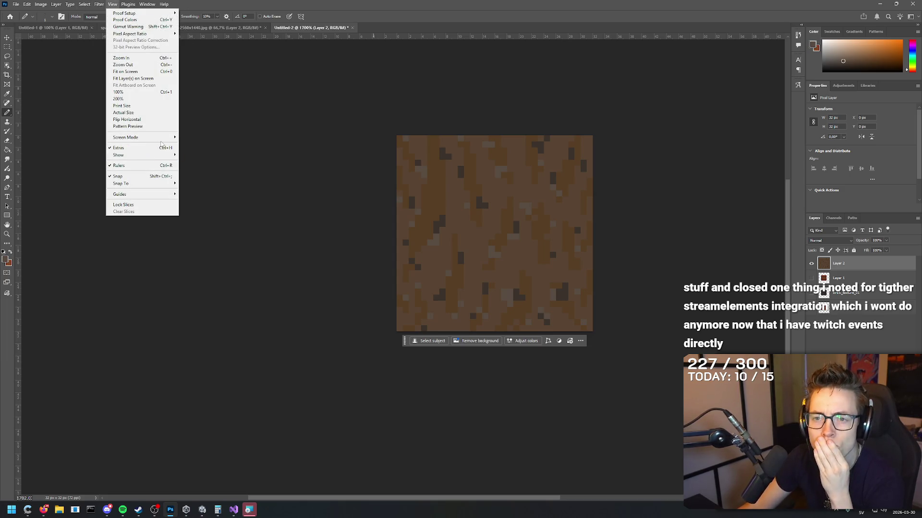
click(112, 4)
click(99, 4)
mouse_move(146, 165)
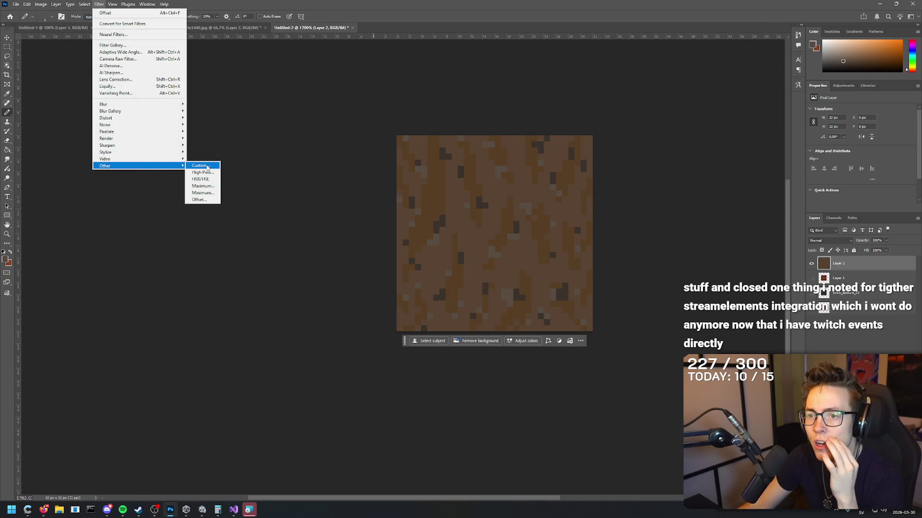
click(207, 199)
click(500, 144)
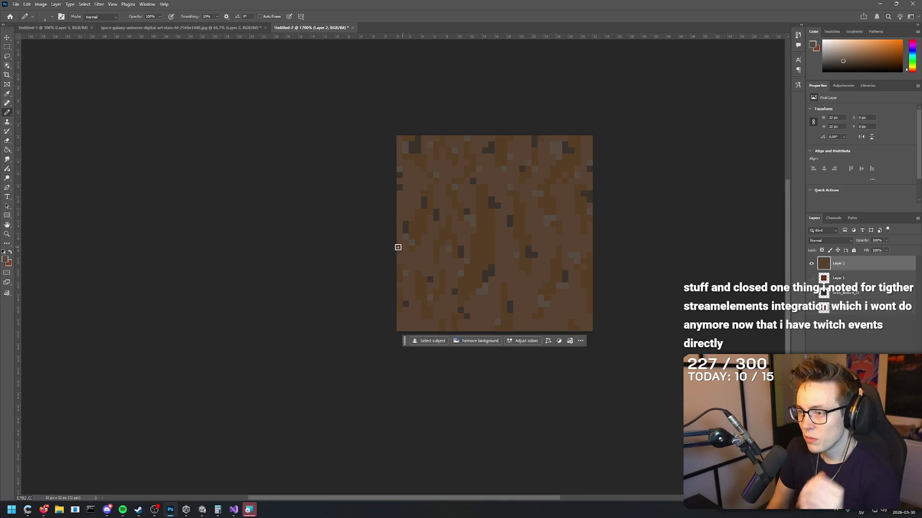
Sample several brown and brown-grey tones from the texture for touch-ups, back on the Pencil.
alt+click(499, 235)
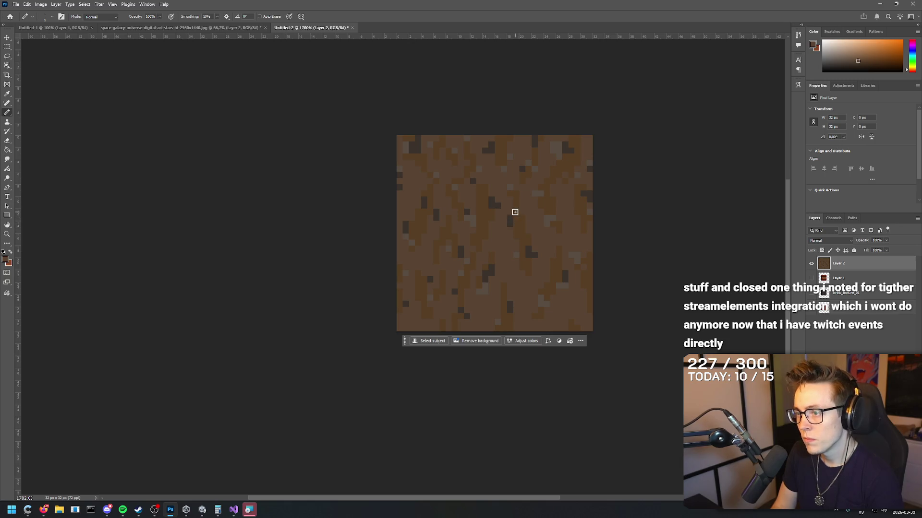
alt+click(511, 215)
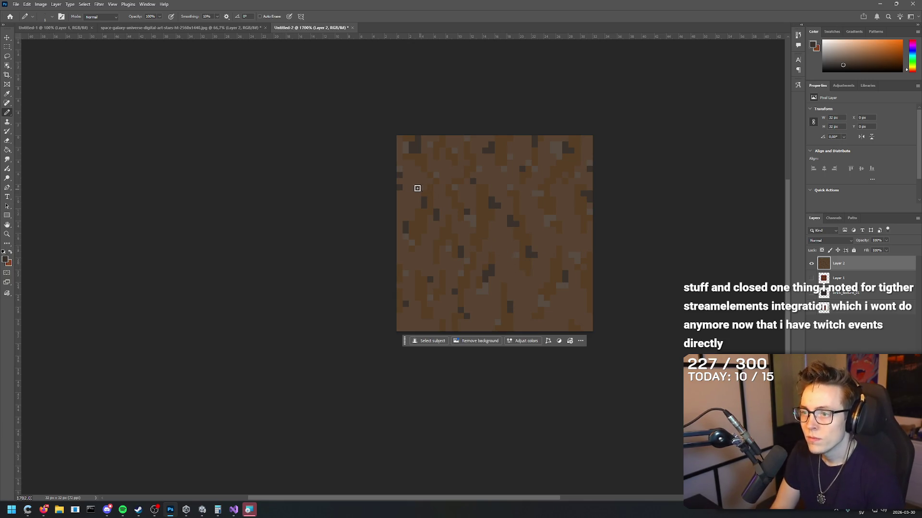
key(i)
click(419, 193)
key(b)
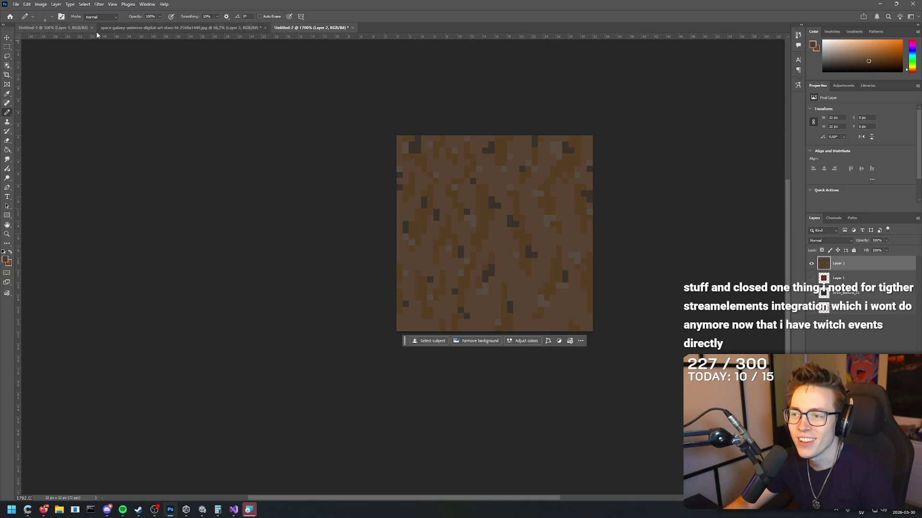
Export the tile as a 32×32 PNG overwriting dirt_tile_01.png in Materials, then switch to Unity.
click(16, 4)
mouse_move(28, 130)
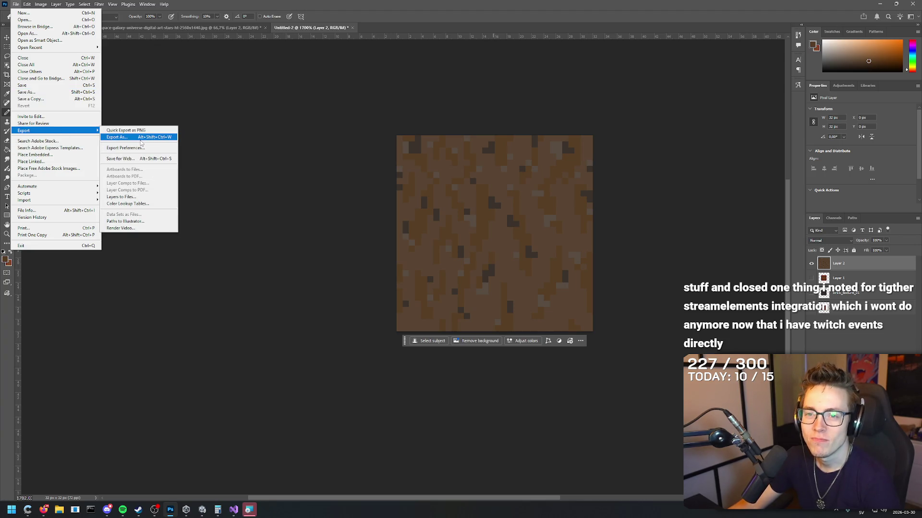
click(140, 141)
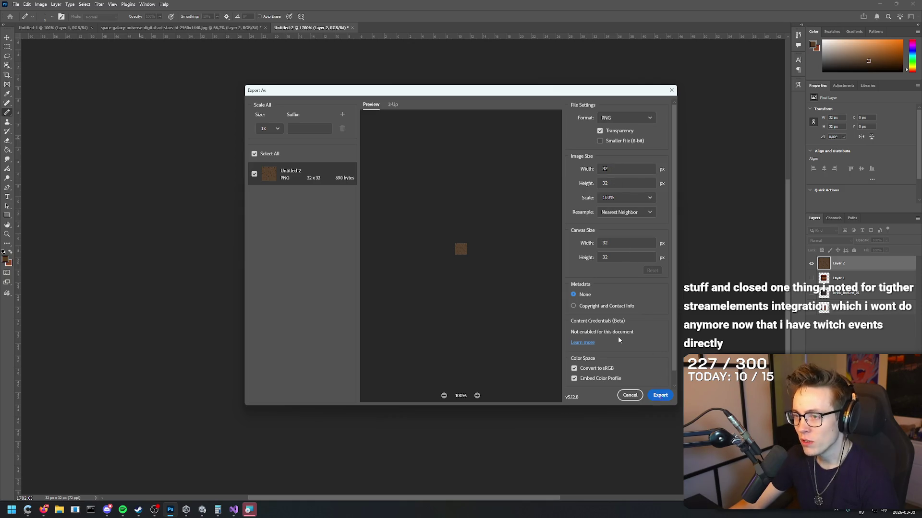
key(Return)
click(416, 175)
click(448, 163)
click(404, 167)
click(613, 361)
click(478, 255)
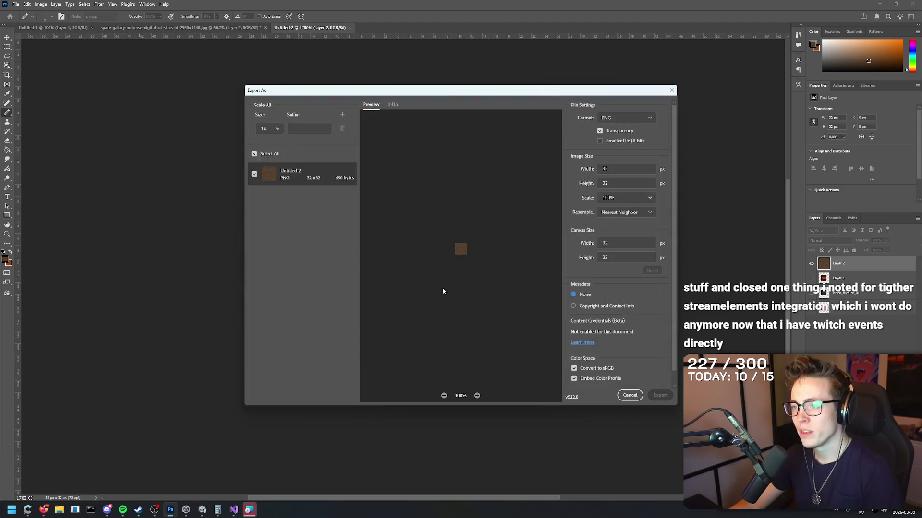
click(204, 511)
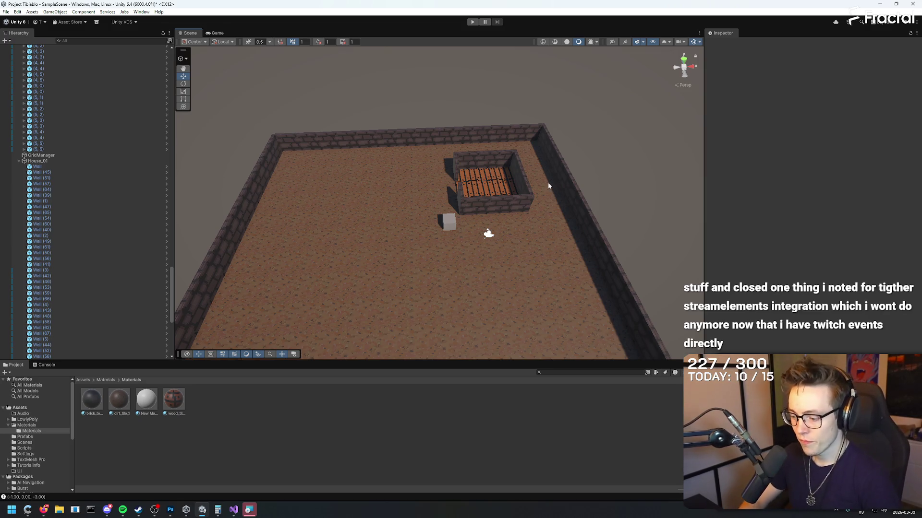
Fly the Scene camera down to the floor and zoom in on the tiled dirt texture.
mouse_move(517, 258)
mouse_down()
mouse_move(393, 294)
mouse_move(541, 255)
mouse_move(539, 214)
mouse_move(541, 242)
mouse_move(524, 265)
mouse_move(479, 288)
mouse_move(485, 235)
mouse_move(511, 237)
mouse_move(516, 273)
mouse_move(504, 219)
mouse_move(517, 182)
mouse_move(510, 146)
mouse_move(519, 216)
mouse_move(512, 311)
mouse_up()
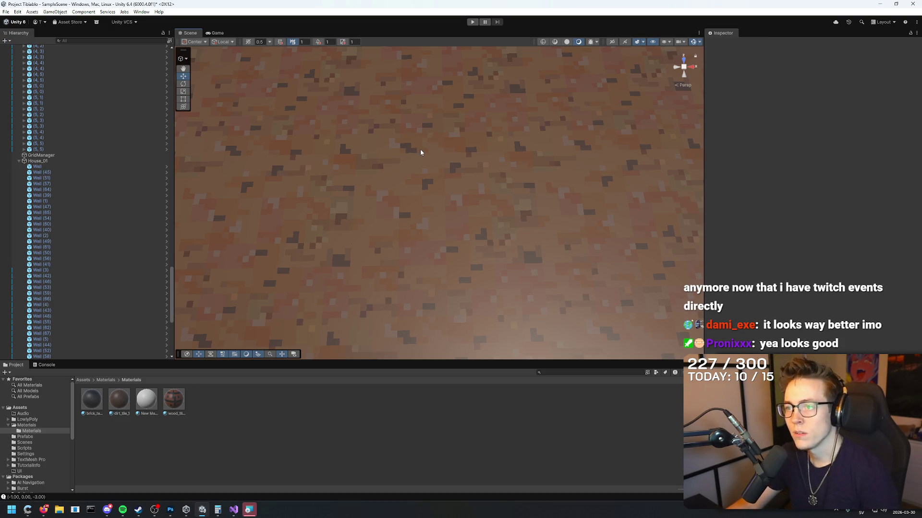
scroll(461, 117, up, 3)
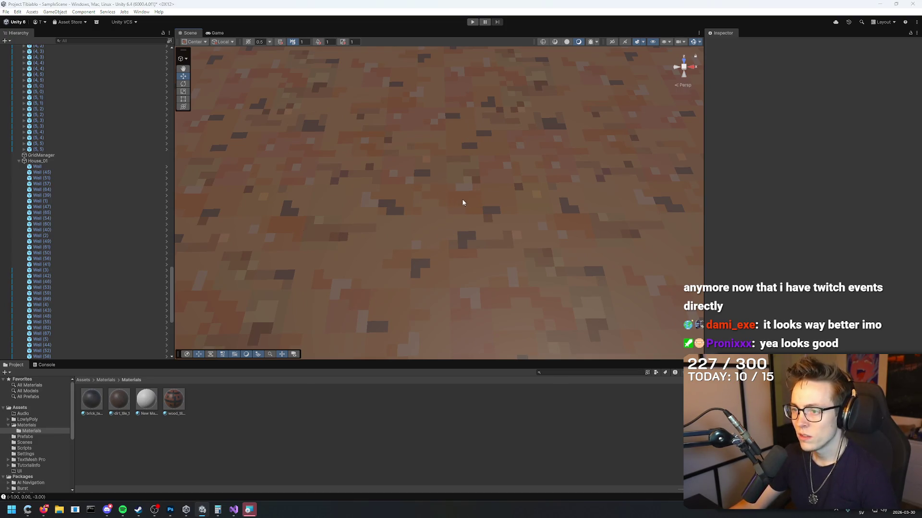
key(alt+Tab)
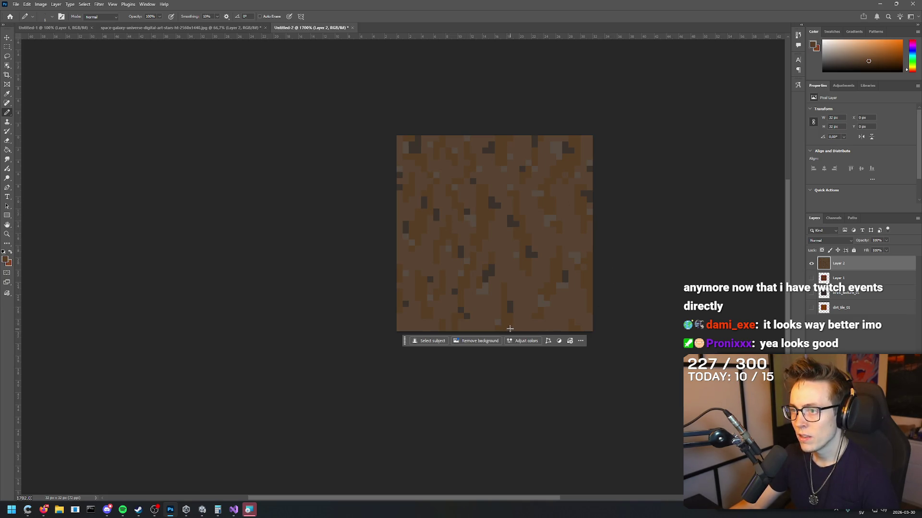
Alternate between Photoshop and Unity to compare the dirt tile with the floor, ending in Unity.
key(alt+Tab)
key(alt+Tab)
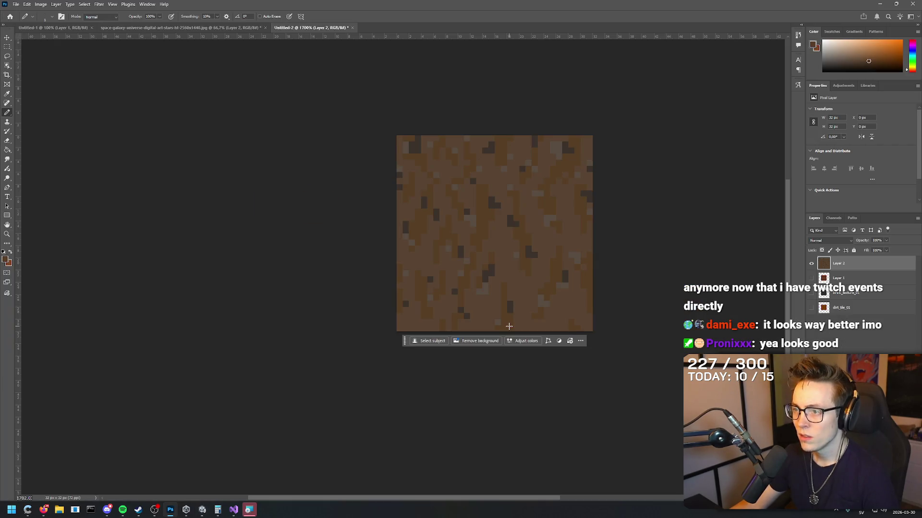
key(alt+Tab)
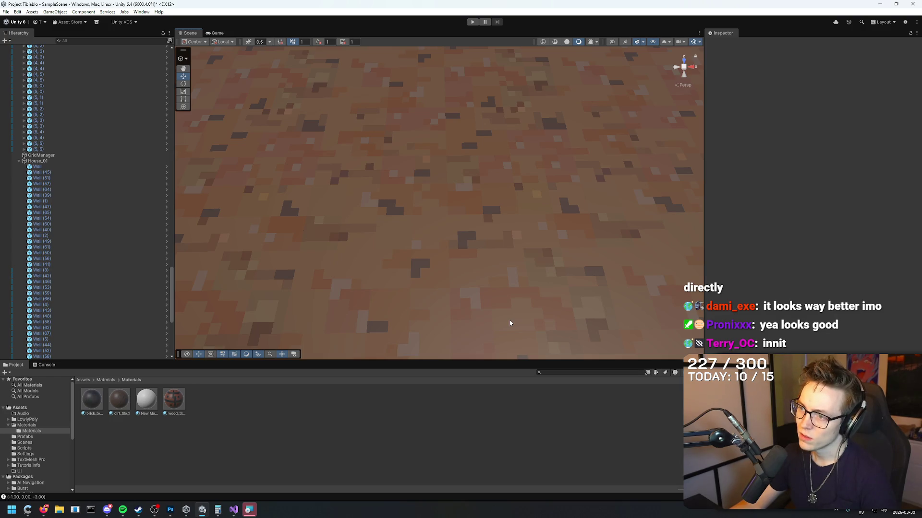
key(alt+Tab)
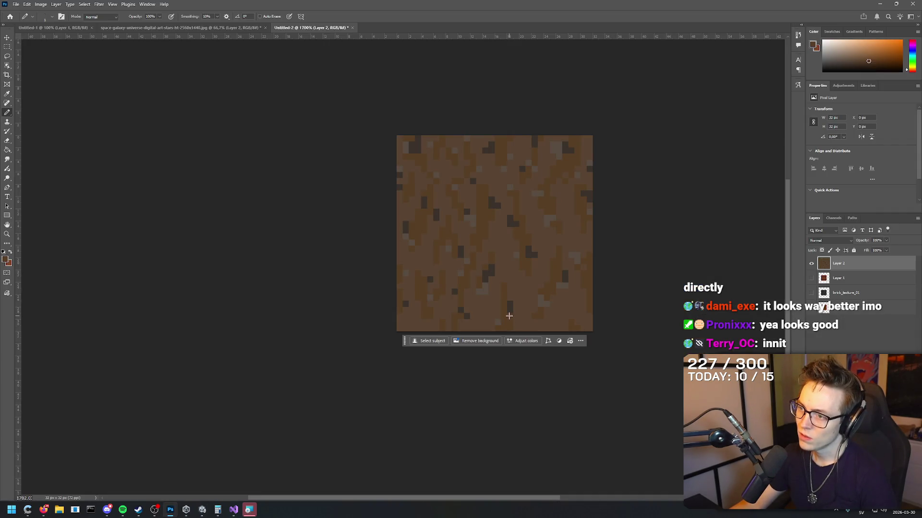
key(alt+Tab)
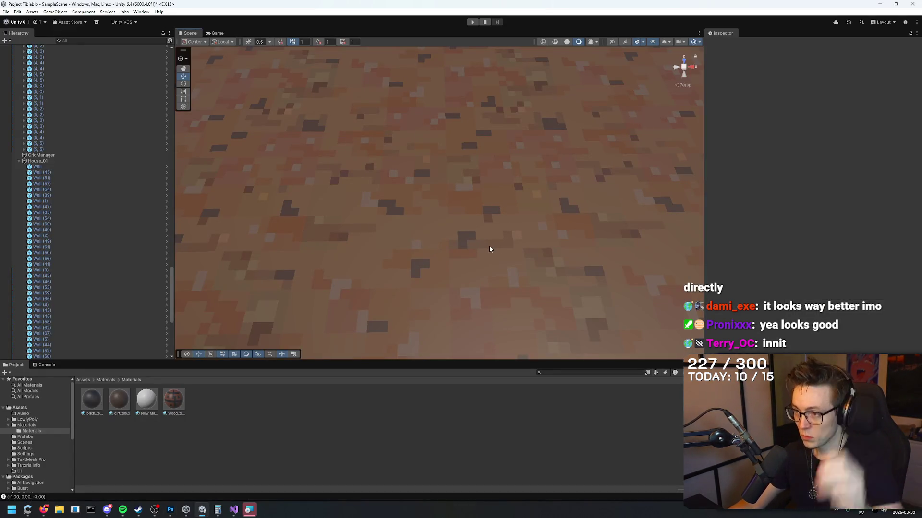
key(alt+Tab)
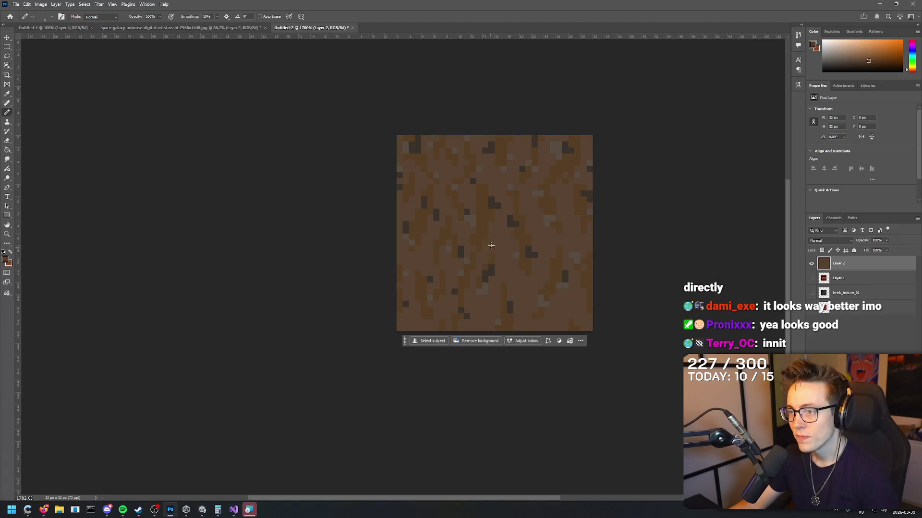
key(alt+Tab)
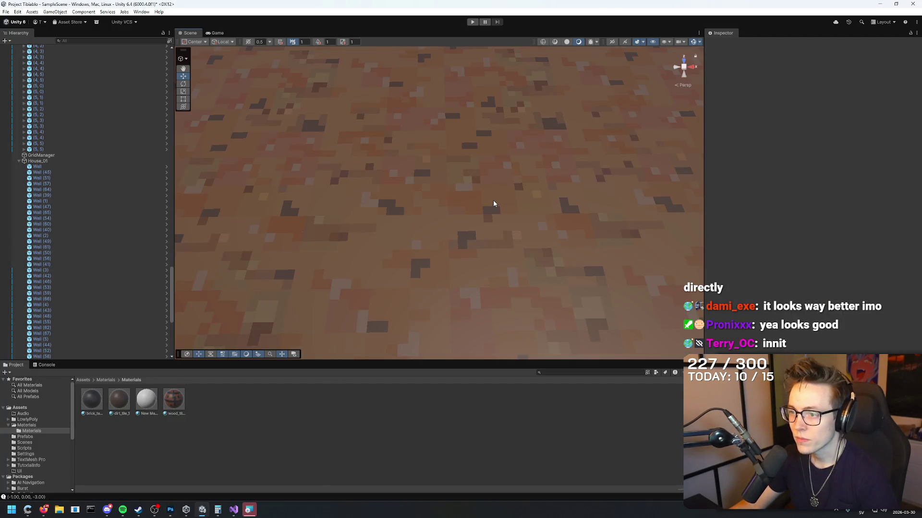
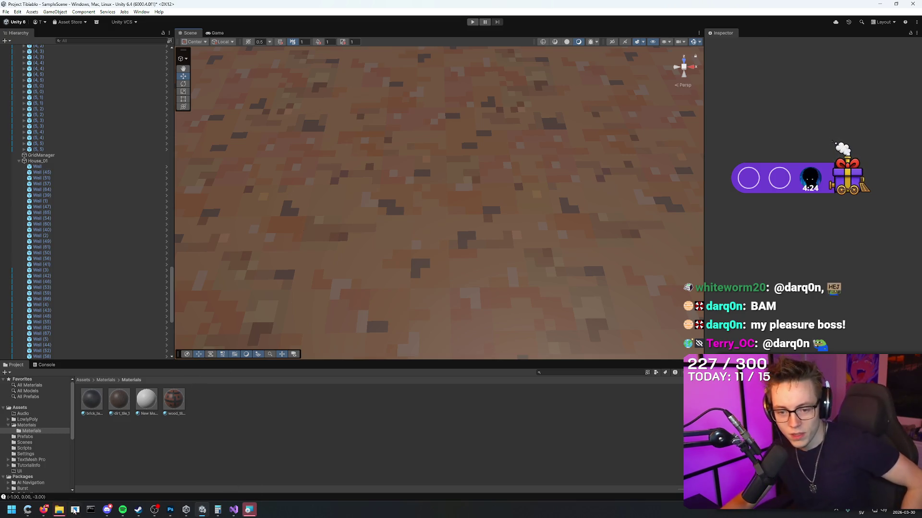
Run start.bat from the light script folder, close the folder and move its console aside.
mouse_move(59, 510)
click(66, 486)
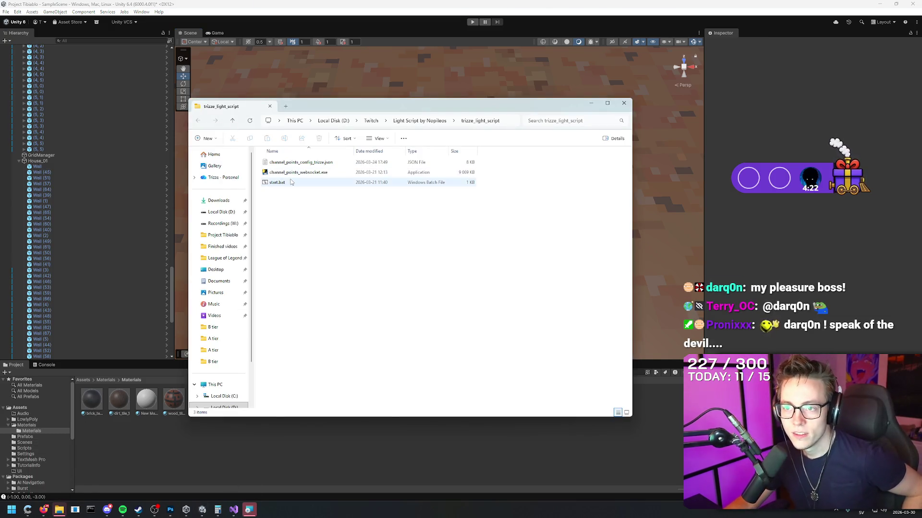
double_click(290, 182)
click(624, 104)
drag(240, 61, 206, 93)
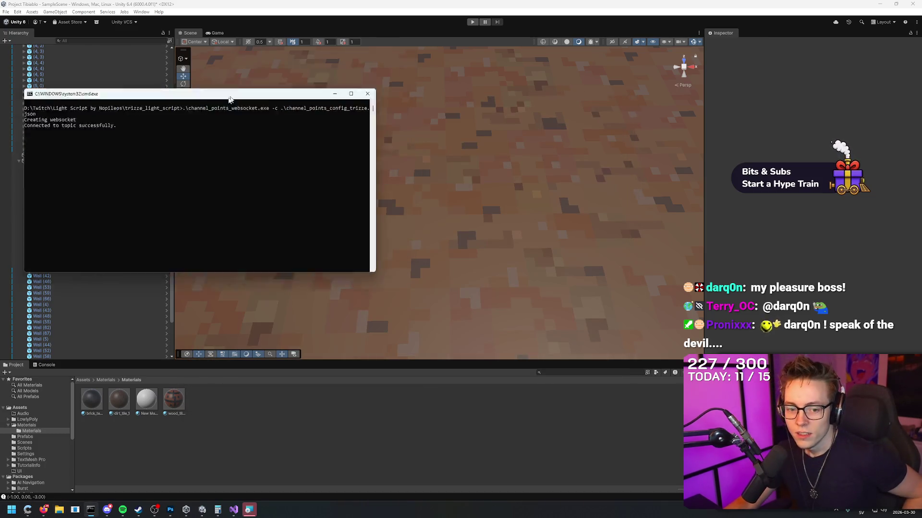
click(335, 93)
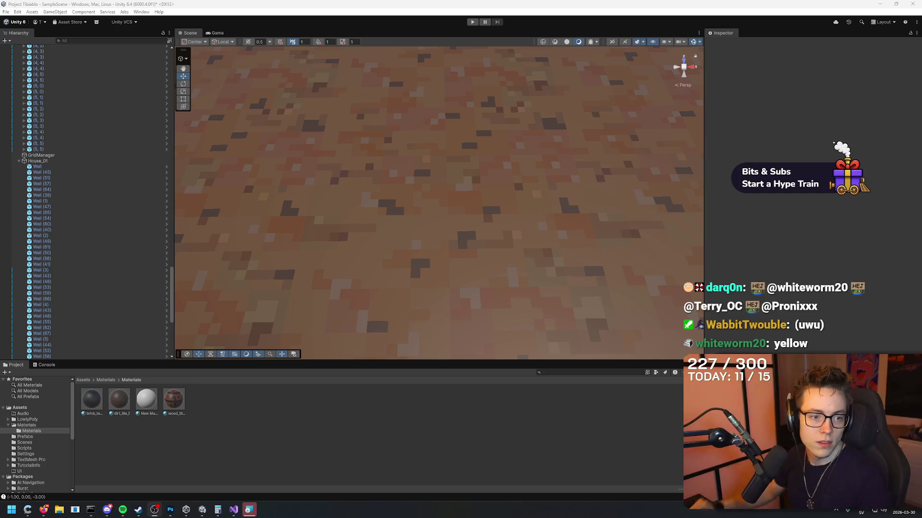
Orbit and zoom around the walled Unity room, then bring up Photoshop with the dirt tile.
click(479, 4)
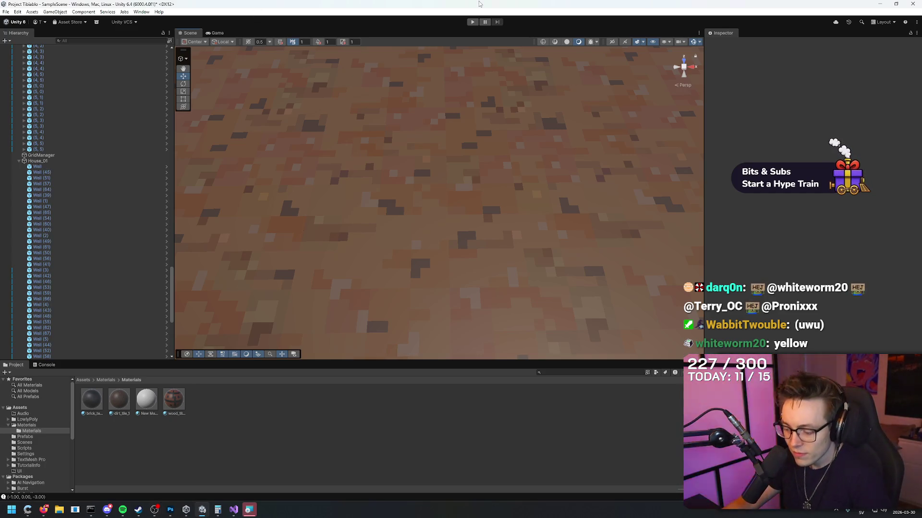
scroll(392, 72, down, 10)
mouse_move(393, 72)
mouse_down()
mouse_move(446, 58)
mouse_move(438, 72)
mouse_up()
scroll(438, 72, up, 10)
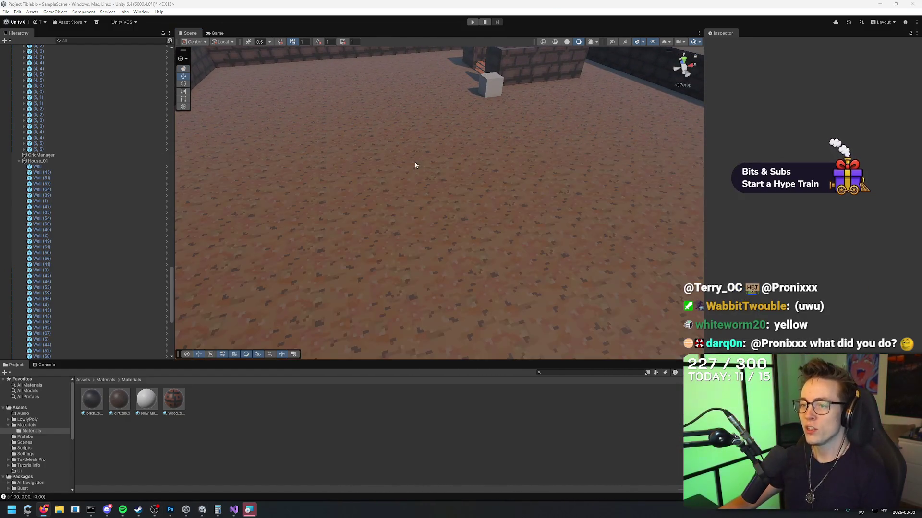
click(170, 513)
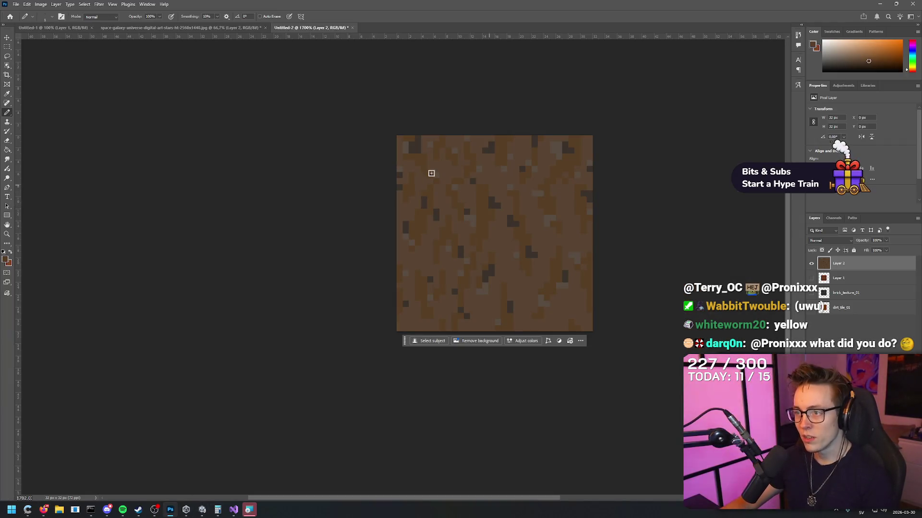
Dismiss the canvas background colour menu and cancel the crop tool, leaving the texture unchanged.
click(7, 38)
right_click(658, 105)
click(664, 169)
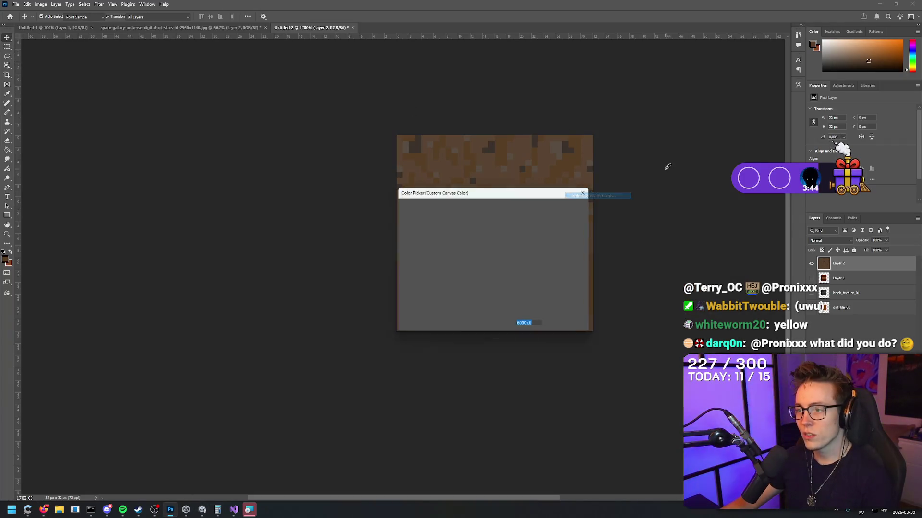
key(Escape)
right_click(644, 168)
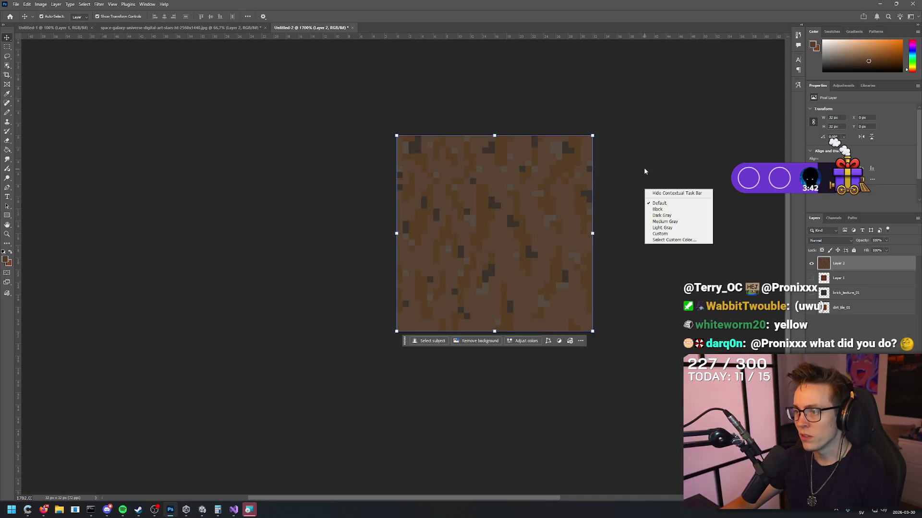
click(650, 199)
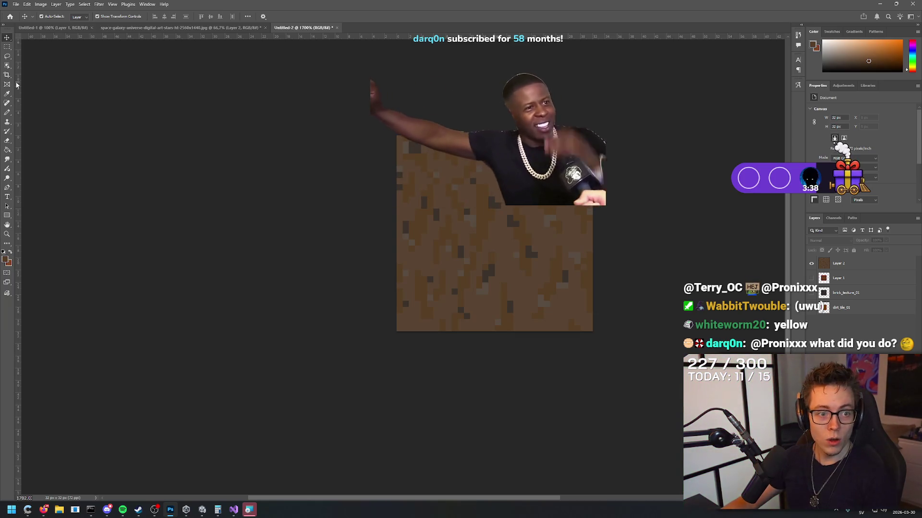
key(c)
key(v)
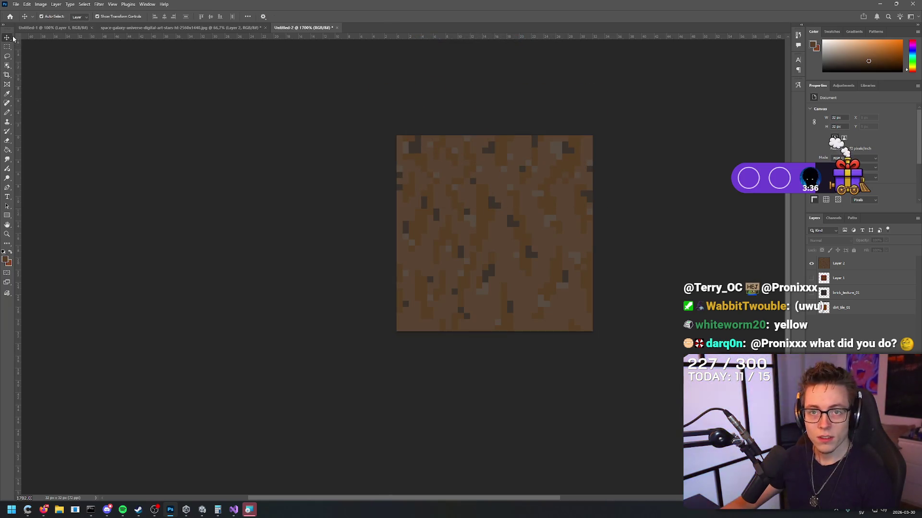
Select Layer 2 with the dirt texture, check its channels, and bring up the Adjustments list.
click(865, 266)
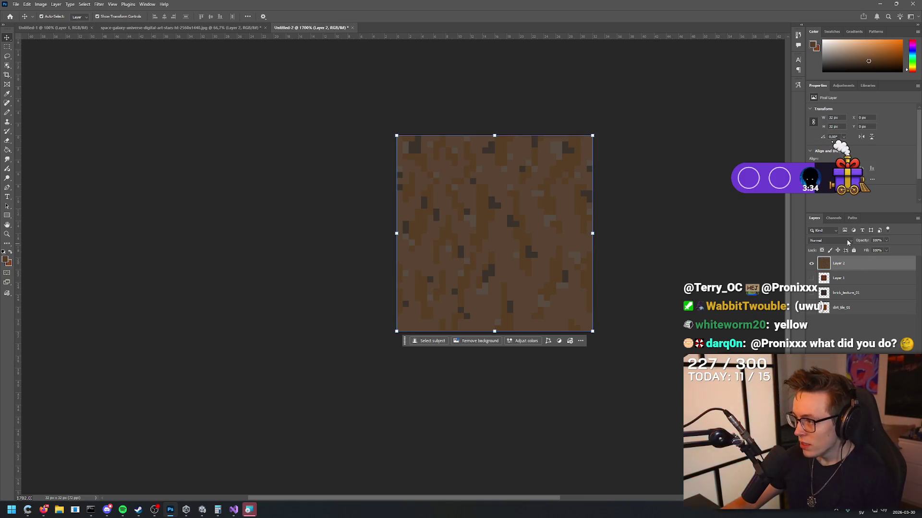
click(835, 219)
click(816, 218)
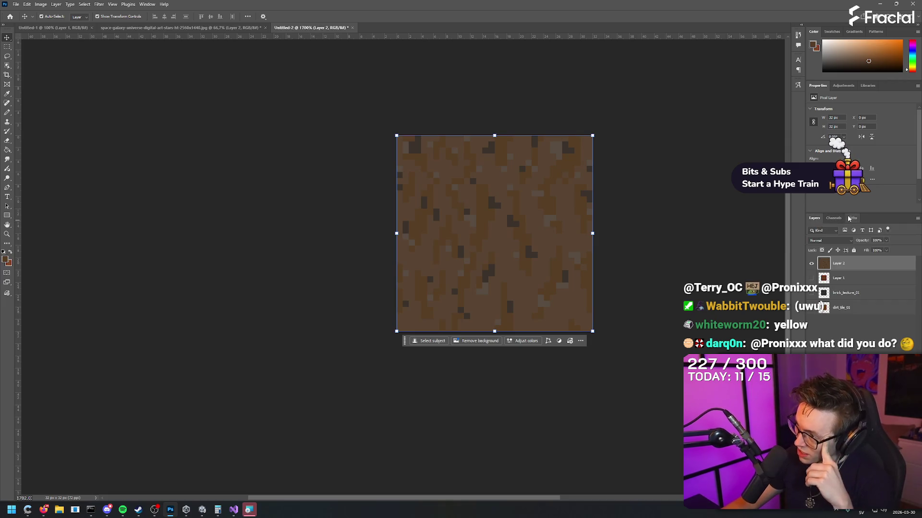
click(843, 85)
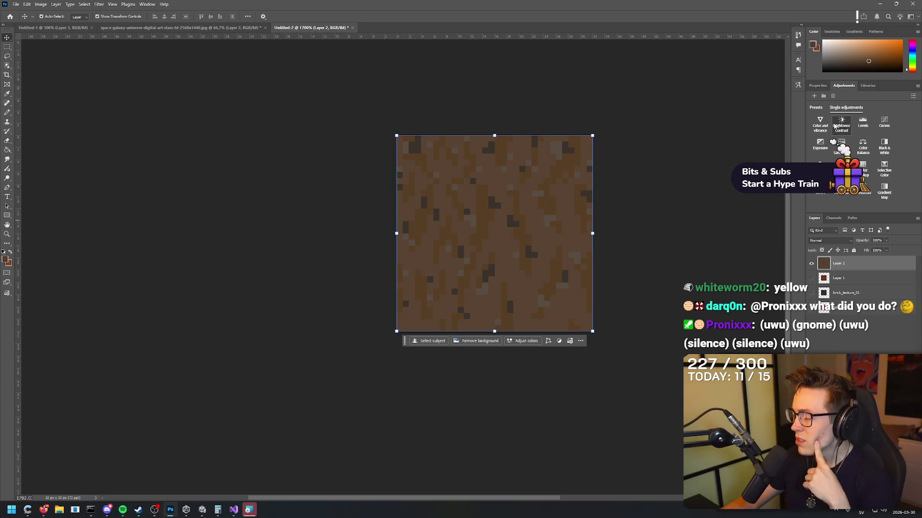
Try a Brightness/Contrast layer at brightness -79, then delete it.
click(841, 124)
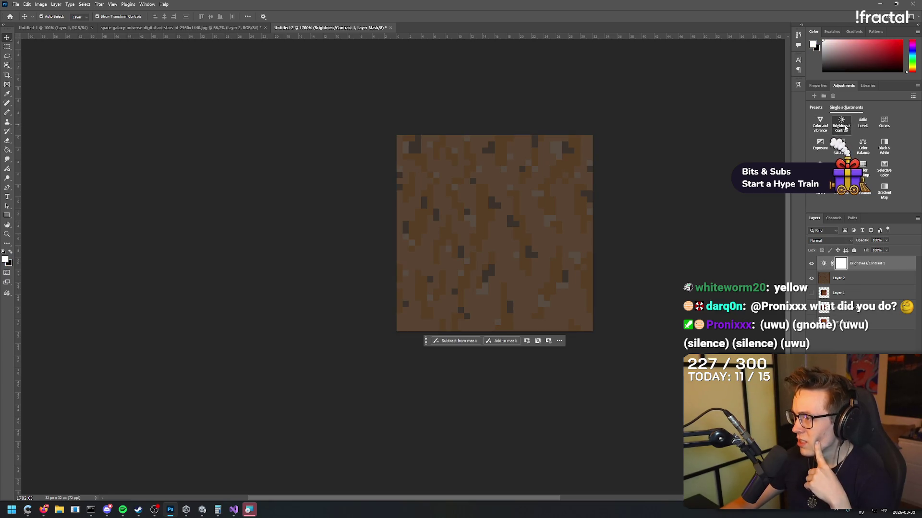
mouse_move(862, 131)
mouse_down()
mouse_move(880, 129)
mouse_move(838, 124)
mouse_up()
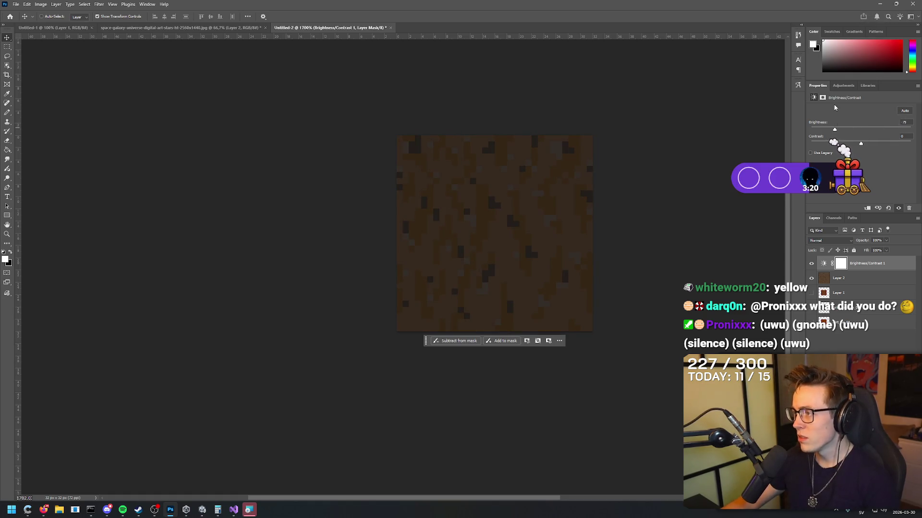
key(Delete)
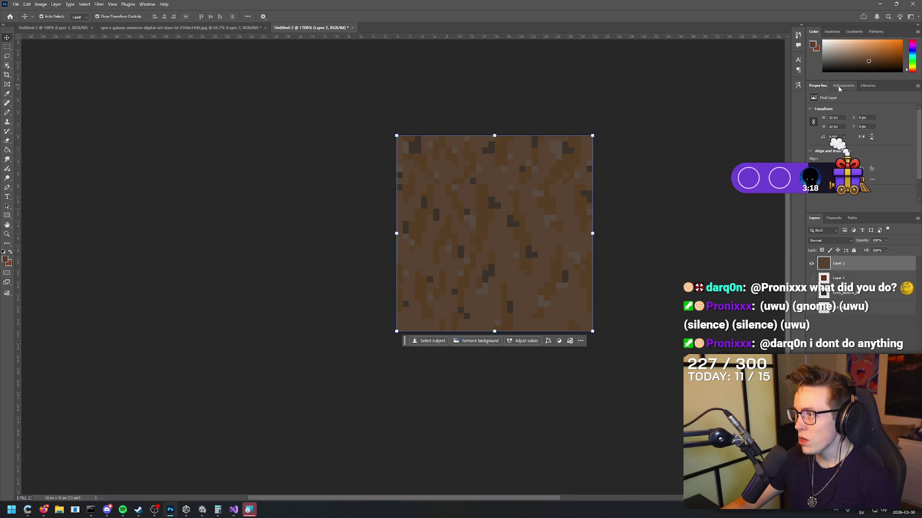
Add a Color and vibrance layer, adjusting temperature, saturation -21 and tint toward magenta.
click(843, 86)
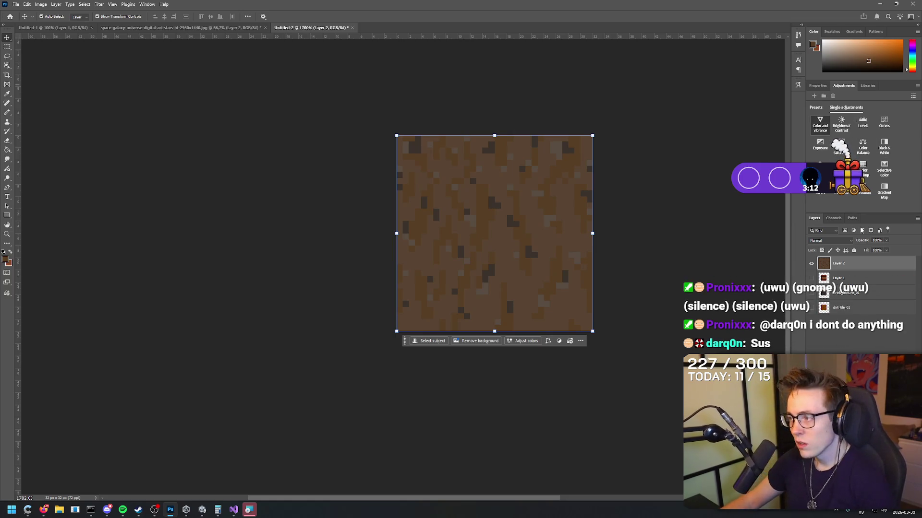
click(822, 128)
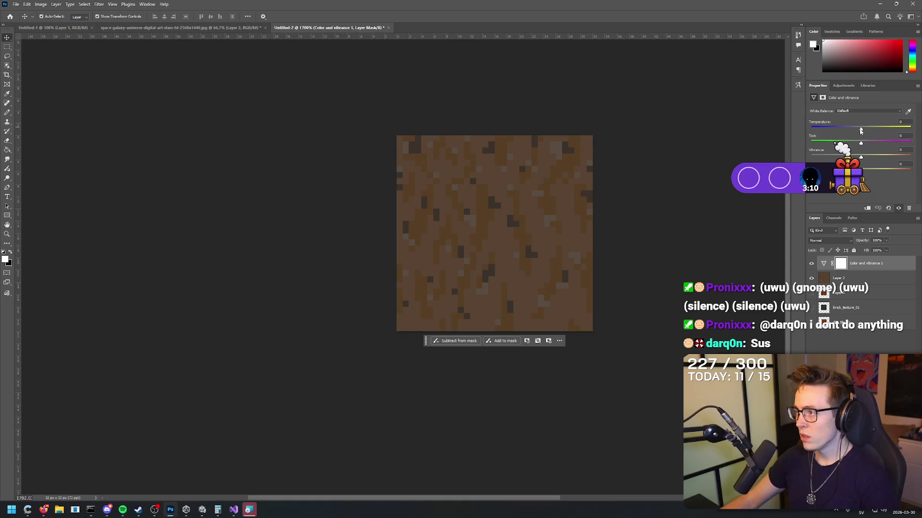
mouse_move(860, 129)
mouse_down()
mouse_move(873, 128)
mouse_move(861, 128)
mouse_up()
mouse_move(860, 168)
mouse_down()
mouse_move(848, 168)
mouse_move(860, 168)
mouse_move(849, 155)
mouse_move(810, 155)
mouse_move(860, 157)
mouse_up()
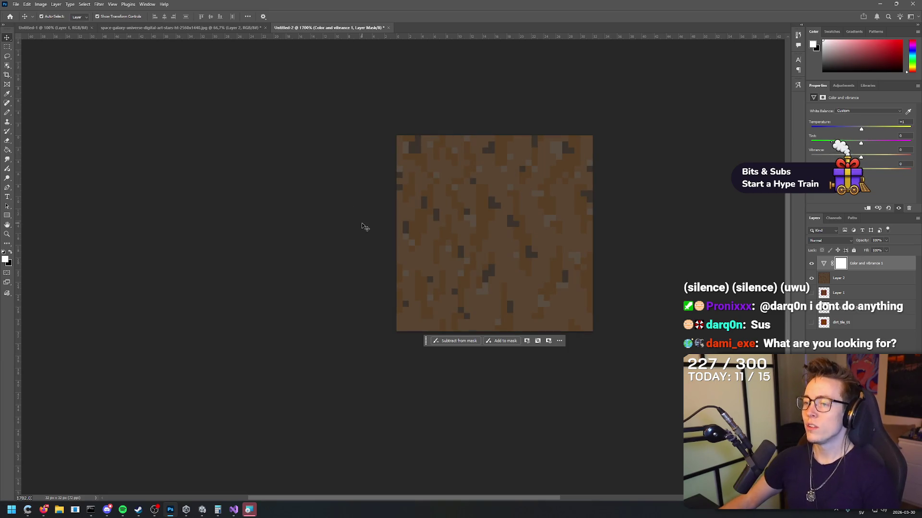
mouse_move(862, 144)
mouse_down()
mouse_move(823, 143)
mouse_move(914, 136)
mouse_move(861, 143)
mouse_move(905, 168)
mouse_move(853, 169)
mouse_up()
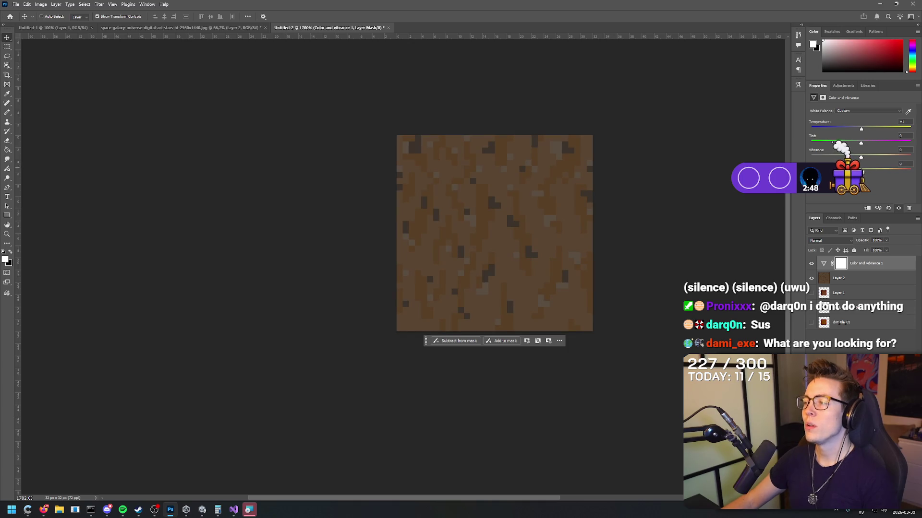
click(843, 85)
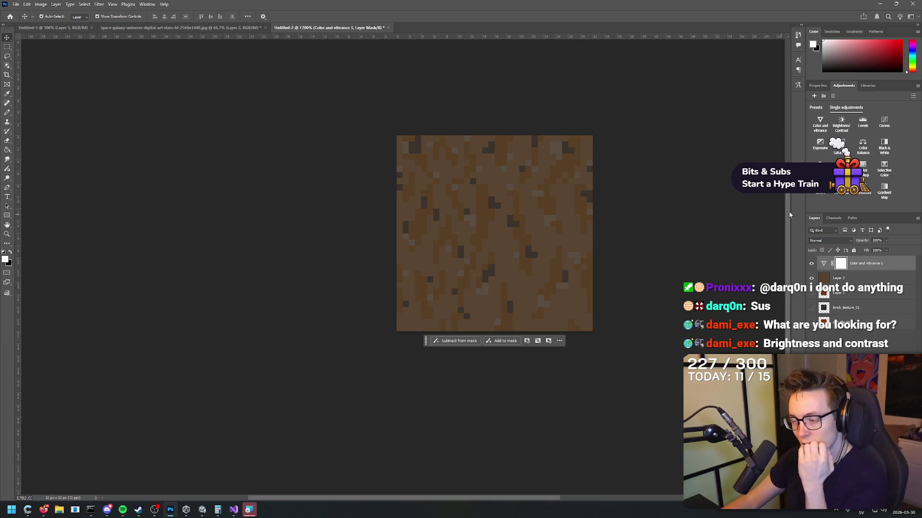
Add a Brightness/Contrast layer with contrast 100, then switch to the galaxy sketch document.
click(841, 123)
drag(862, 143, 910, 143)
key(ctrl+shift+Tab)
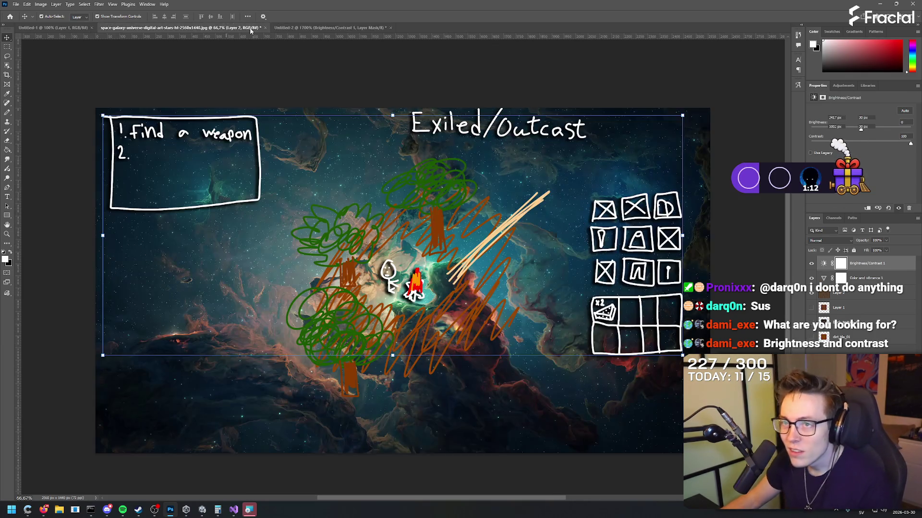
Back in the dirt tile document, undo both adjustment layers and toggle Layer 2 and Layer 1 visibility.
key(ctrl+Tab)
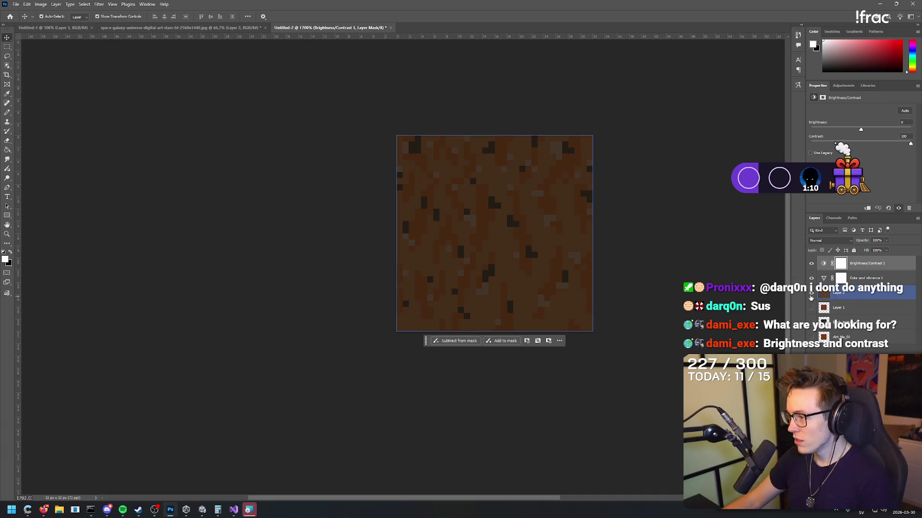
click(811, 293)
key(ctrl+z)
key(ctrl+z)
key(ctrl+z)
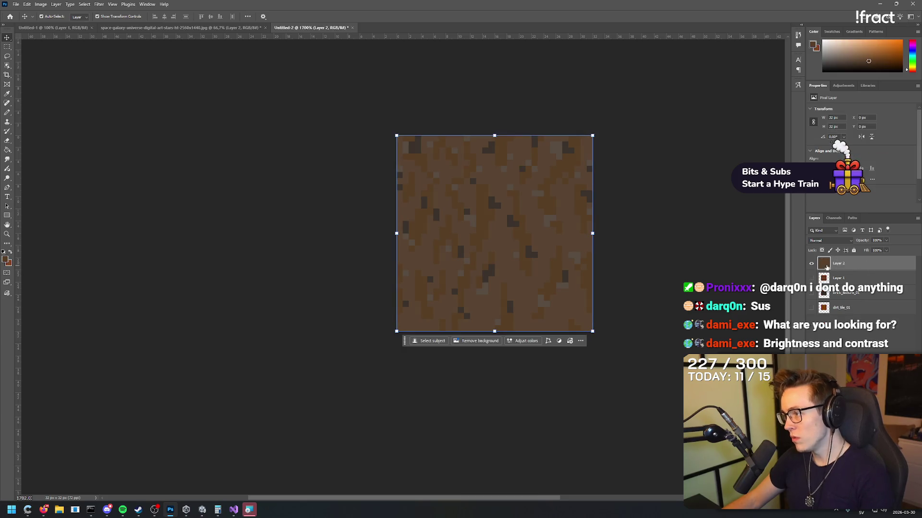
key(ctrl+z)
click(839, 280)
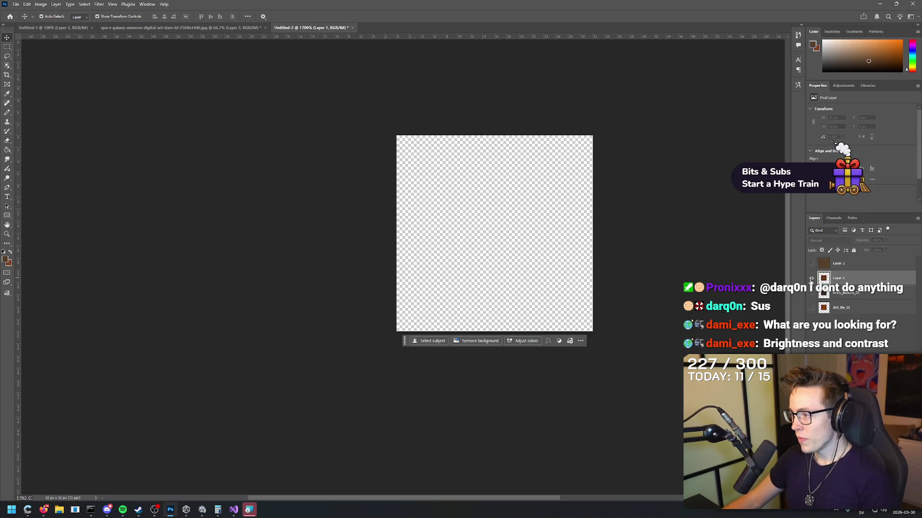
Hide Layer 1, create a new Layer 3 and fill it with brown.
click(811, 278)
key(b)
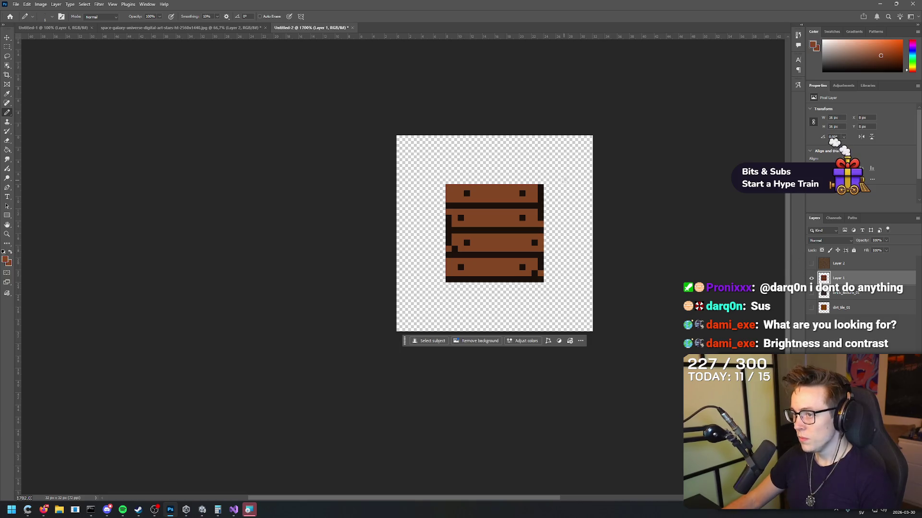
click(811, 278)
key(ctrl+shift+n)
key(Return)
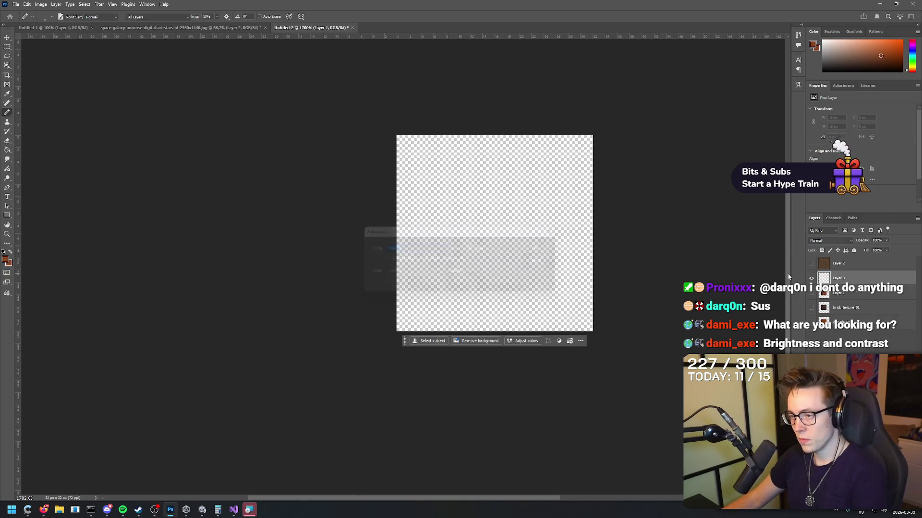
key(g)
click(501, 199)
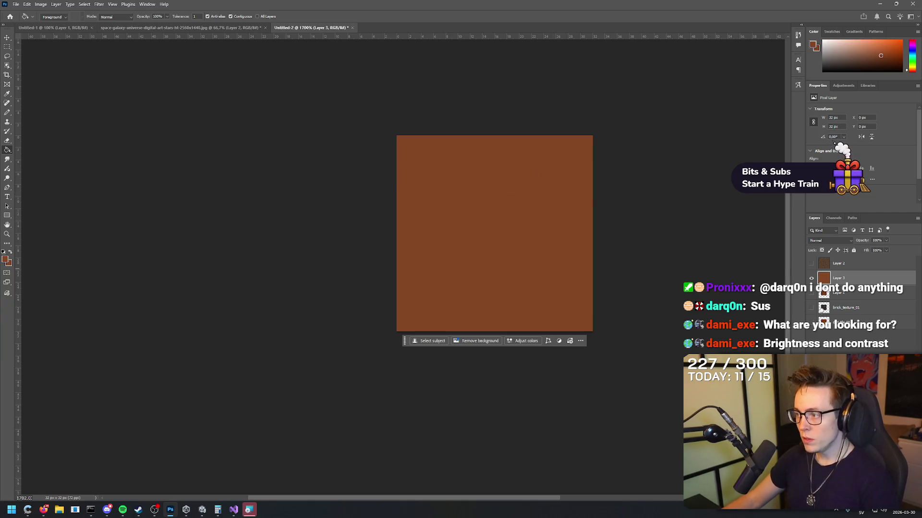
Set the foreground colour to near black and switch to the Pencil.
key(i)
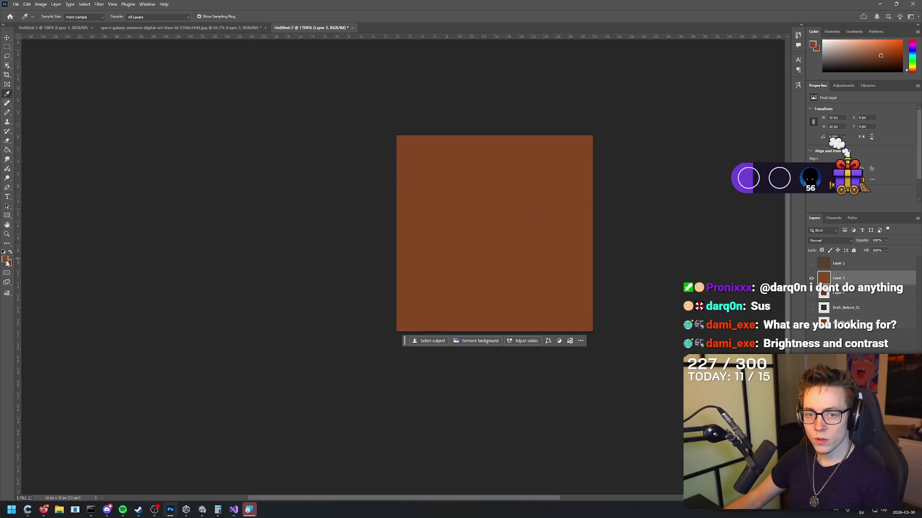
click(6, 261)
drag(497, 267, 507, 298)
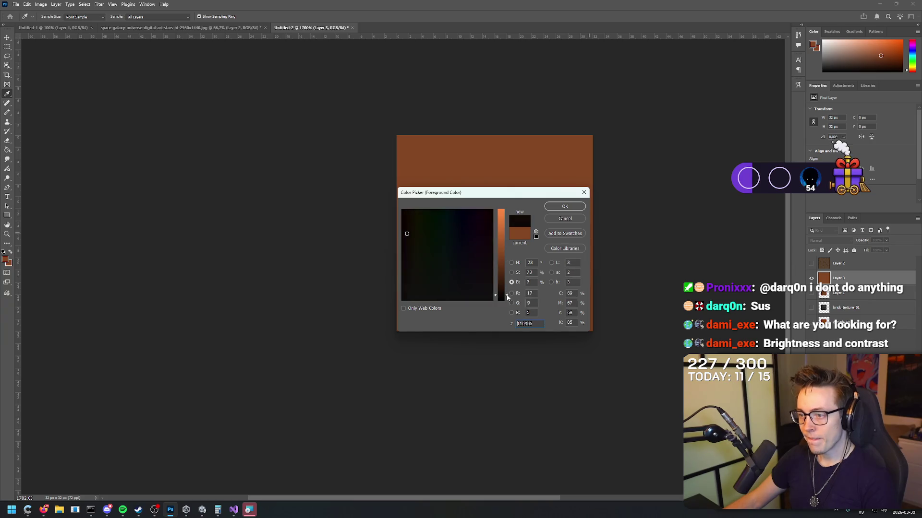
click(563, 207)
key(b)
Draw dark horizontal lines across the upper rows, redrawing misplaced ones.
drag(401, 158, 641, 167)
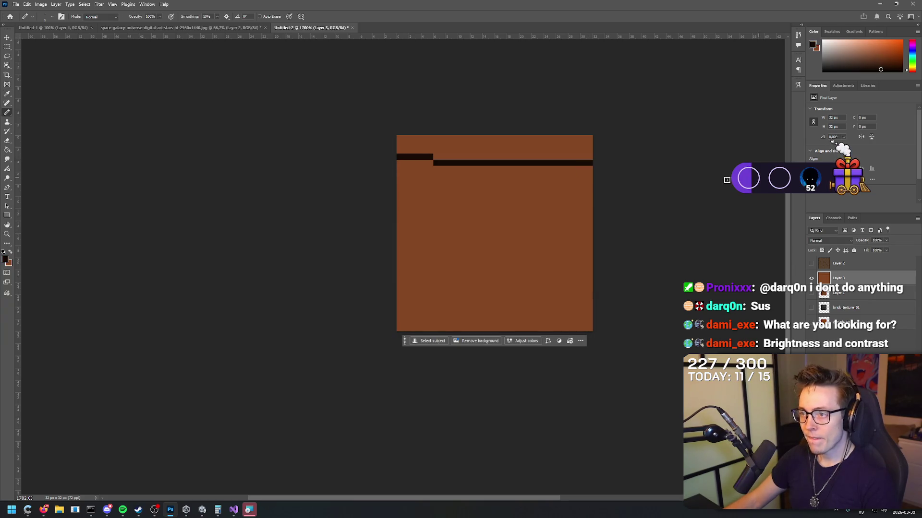
drag(595, 188, 247, 187)
key(ctrl+z)
mouse_move(316, 187)
mouse_down()
mouse_move(595, 188)
mouse_move(315, 198)
mouse_up()
key(ctrl+z)
key(ctrl+z)
drag(617, 192, 290, 187)
key(ctrl+z)
drag(627, 223, 239, 216)
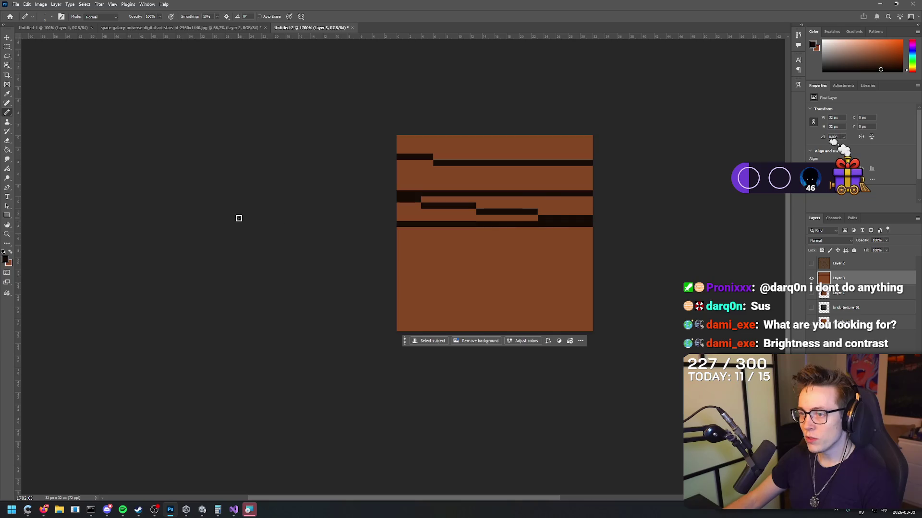
key(ctrl+z)
drag(622, 225, 206, 226)
Add full-width plank lines down to the bottom edge, then undo the latest ones.
drag(630, 250, 216, 243)
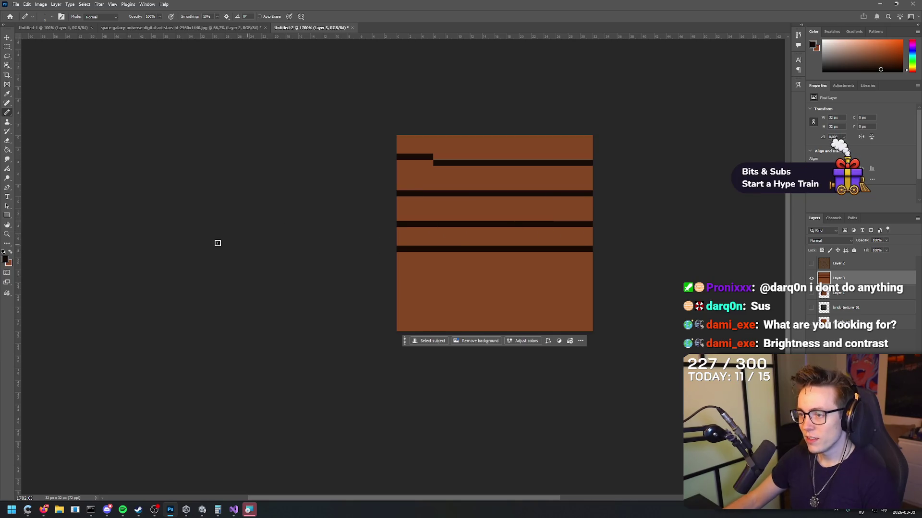
key(ctrl+z)
drag(626, 255, 348, 255)
drag(604, 281, 100, 276)
drag(580, 307, 208, 299)
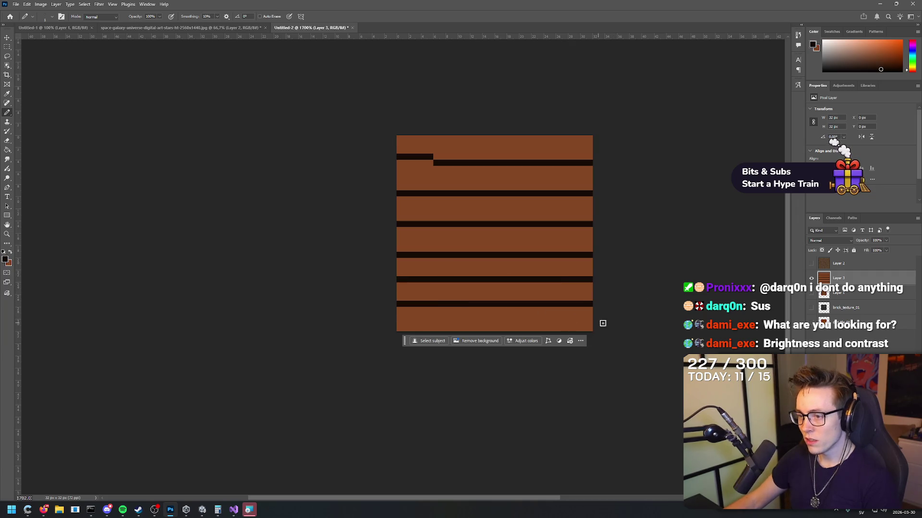
drag(627, 329, 135, 335)
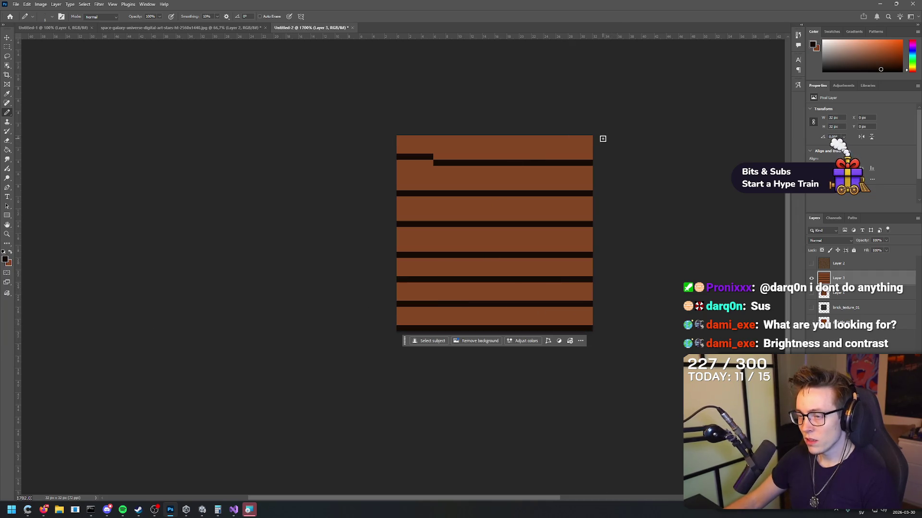
drag(596, 139, 303, 142)
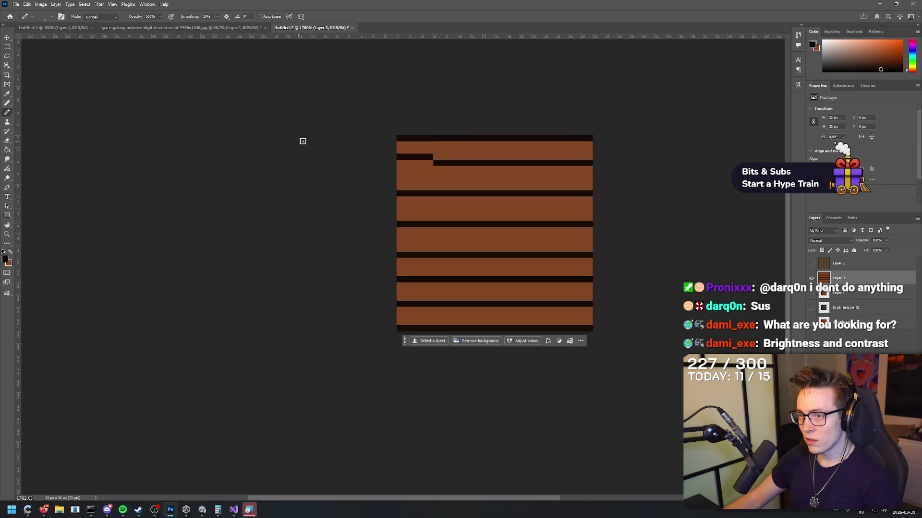
key(ctrl+z)
key(ctrl+z)
key(ctrl+z)
key(ctrl+z)
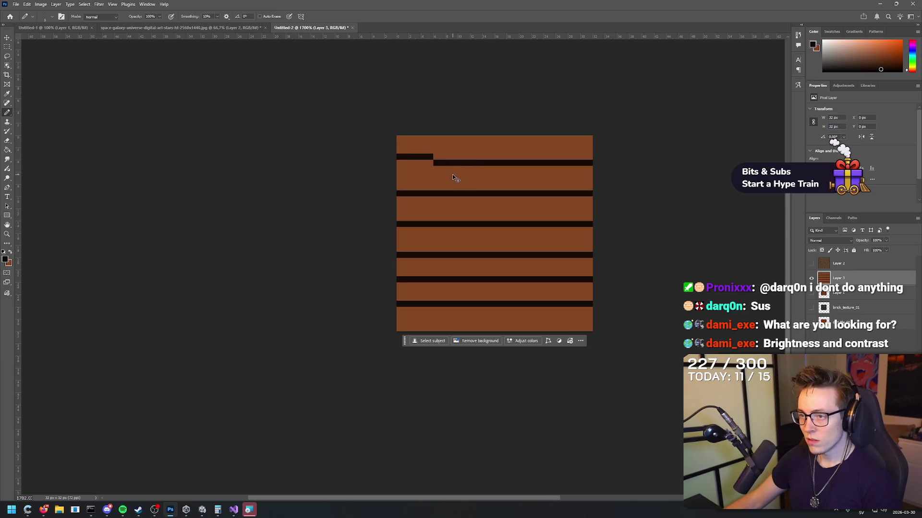
key(ctrl+z)
key(ctrl+z)
key(ctrl+z)
key(ctrl+shift+z)
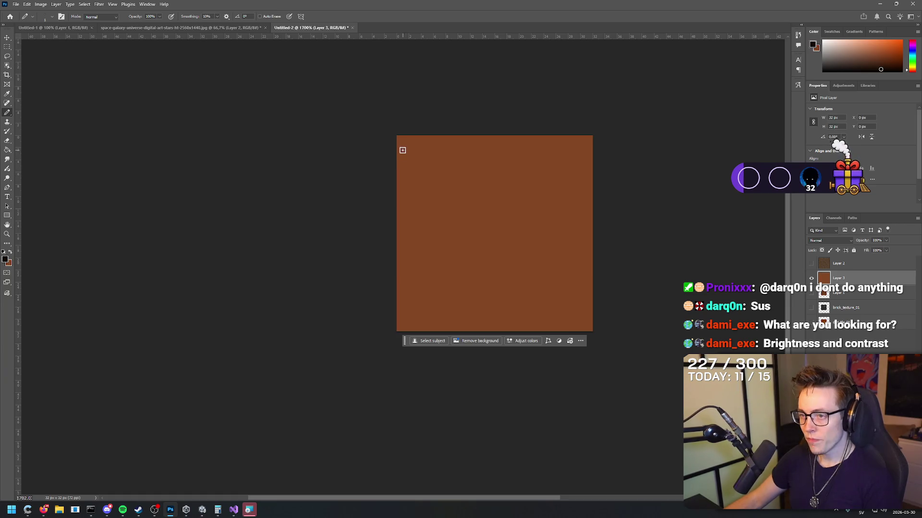
Redraw dark plank lines near the top, bottom and middle of the texture.
drag(397, 152, 622, 152)
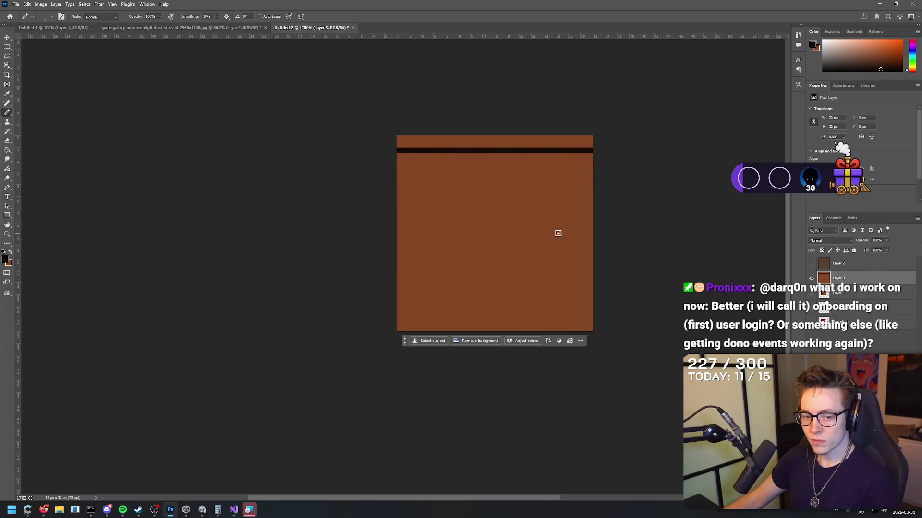
drag(604, 316, 380, 320)
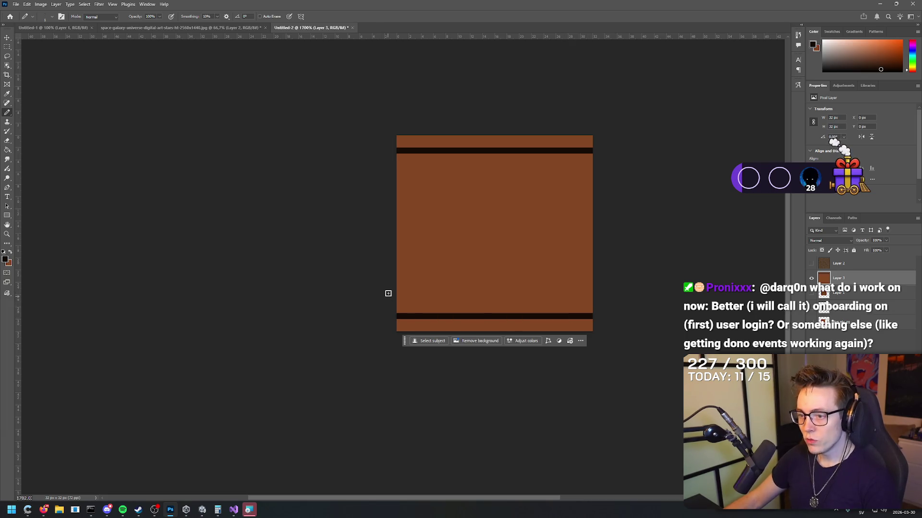
drag(390, 286, 652, 287)
mouse_move(604, 249)
mouse_down()
mouse_move(387, 249)
mouse_move(644, 266)
mouse_move(372, 266)
mouse_move(699, 272)
mouse_up()
key(ctrl+z)
key(ctrl+z)
key(ctrl+z)
drag(395, 236, 714, 247)
mouse_move(608, 211)
mouse_down()
mouse_move(361, 204)
mouse_move(613, 200)
mouse_move(263, 183)
mouse_up()
key(ctrl+z)
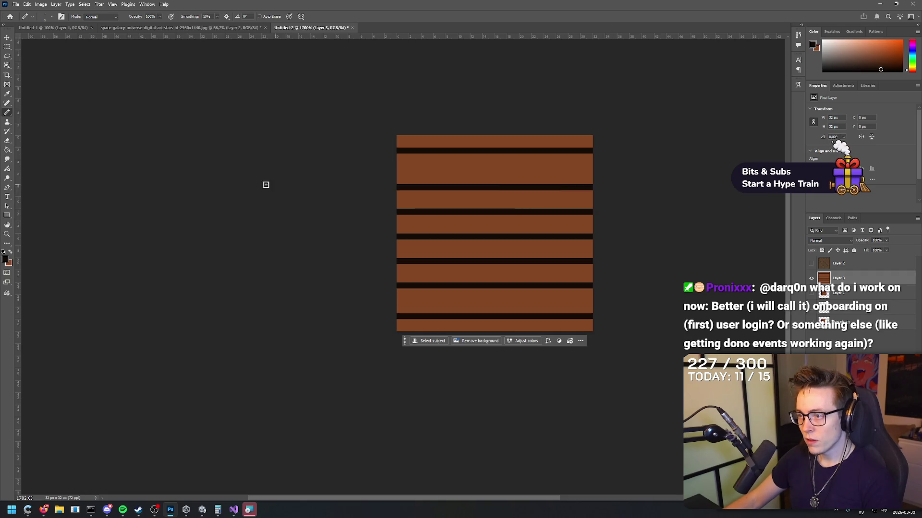
Paint the top stripe back with sampled brown, then try and undo a black stripe there.
scroll(400, 169, right, 3)
scroll(344, 185, up, 2)
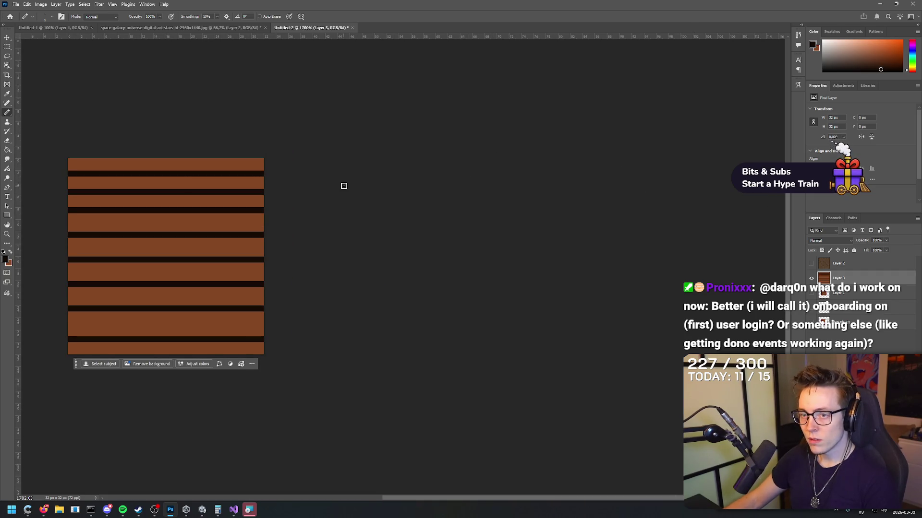
drag(423, 500, 307, 478)
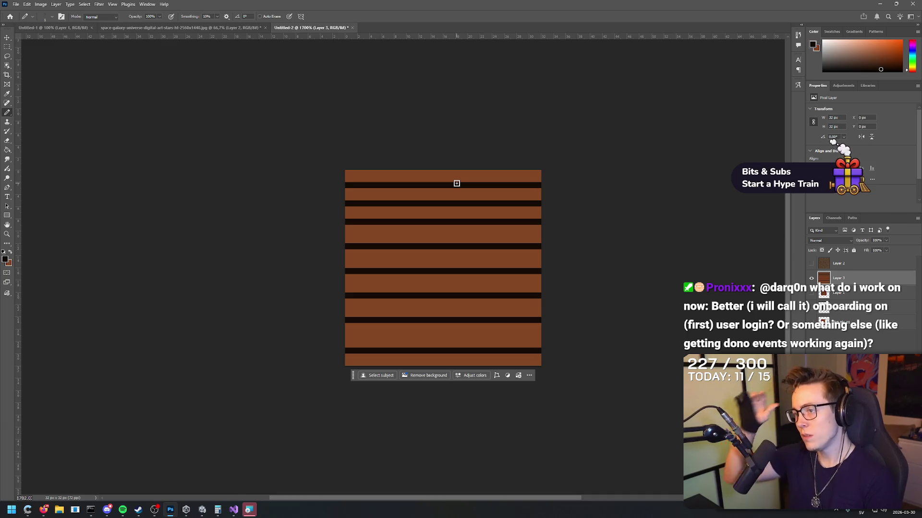
alt+click(480, 176)
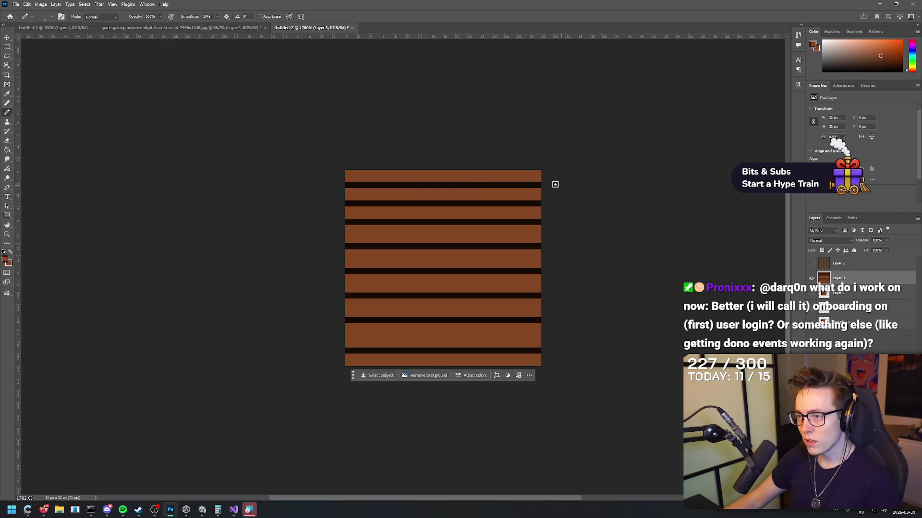
drag(553, 186, 467, 186)
drag(345, 186, 468, 186)
key(o)
key(b)
key(x)
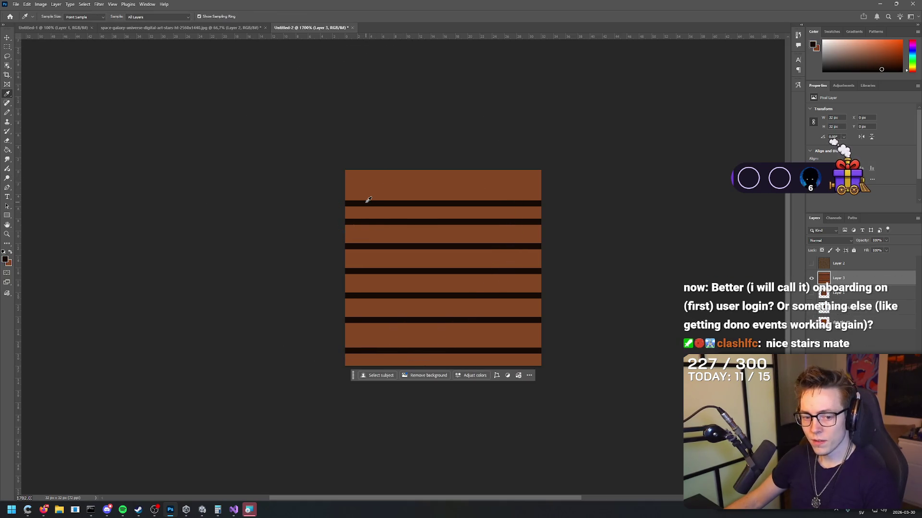
mouse_move(354, 186)
mouse_down()
mouse_move(436, 175)
mouse_move(580, 181)
mouse_move(334, 182)
mouse_up()
key(ctrl+z)
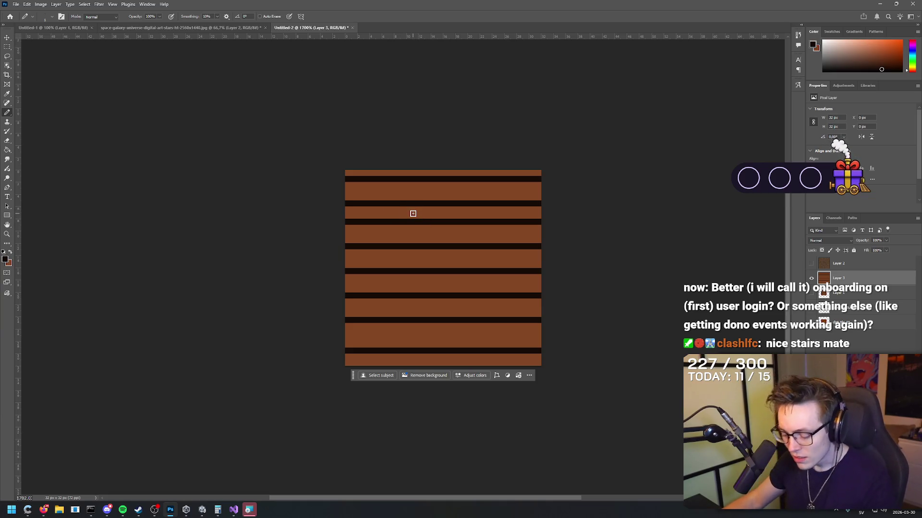
key(i)
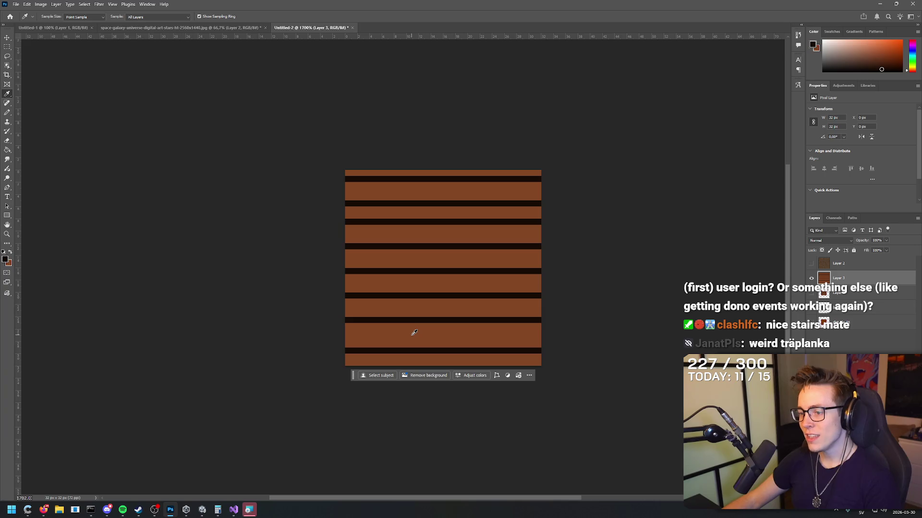
Undo the top stripe and draw black stripes from the bottom upward, removing the last two.
key(ctrl+z)
key(ctrl+z)
key(ctrl+z)
key(ctrl+z)
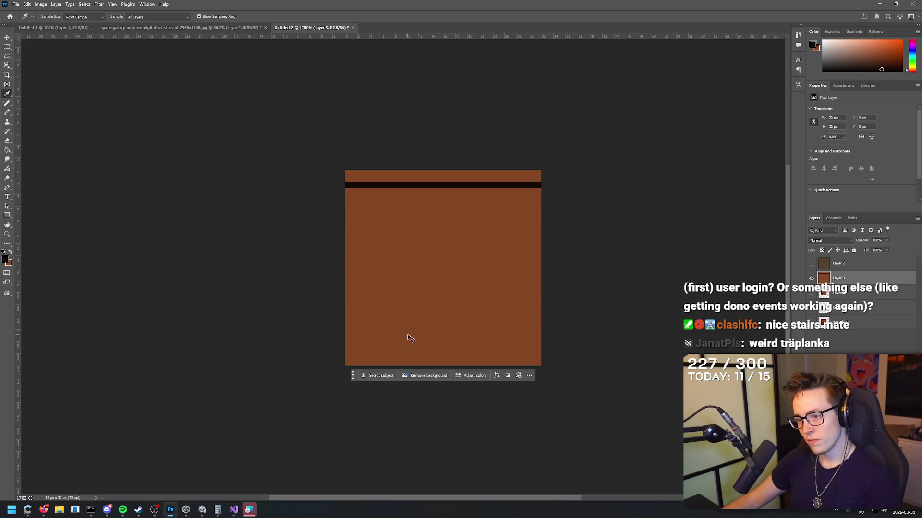
key(b)
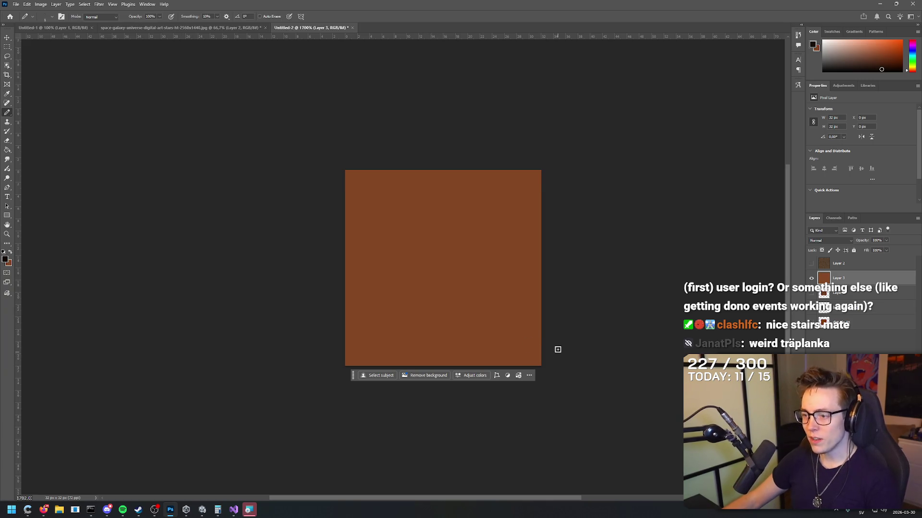
drag(555, 334, 247, 325)
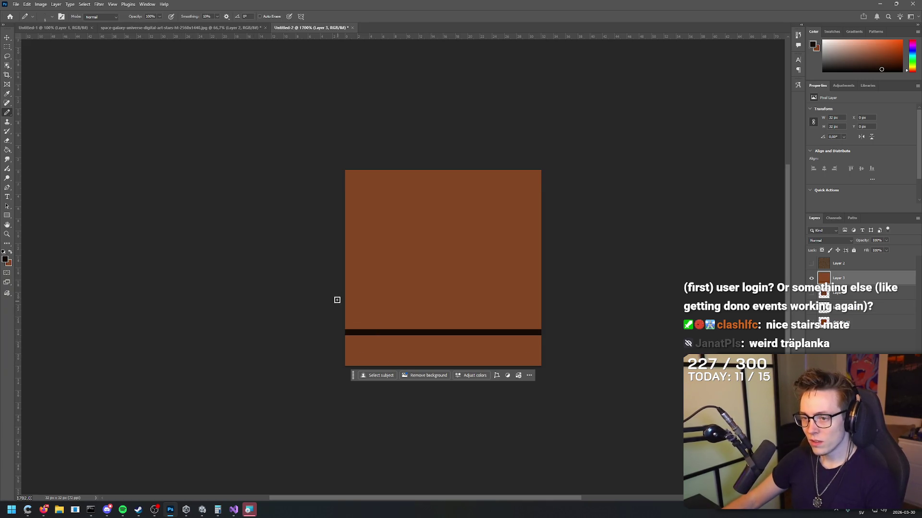
drag(348, 296, 701, 312)
drag(553, 259, 204, 256)
drag(341, 217, 705, 226)
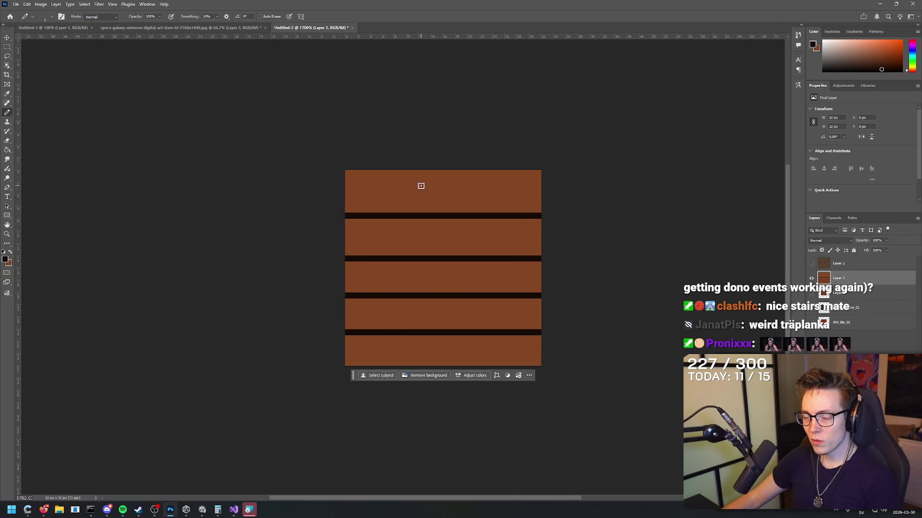
key(ctrl+z)
key(ctrl+z)
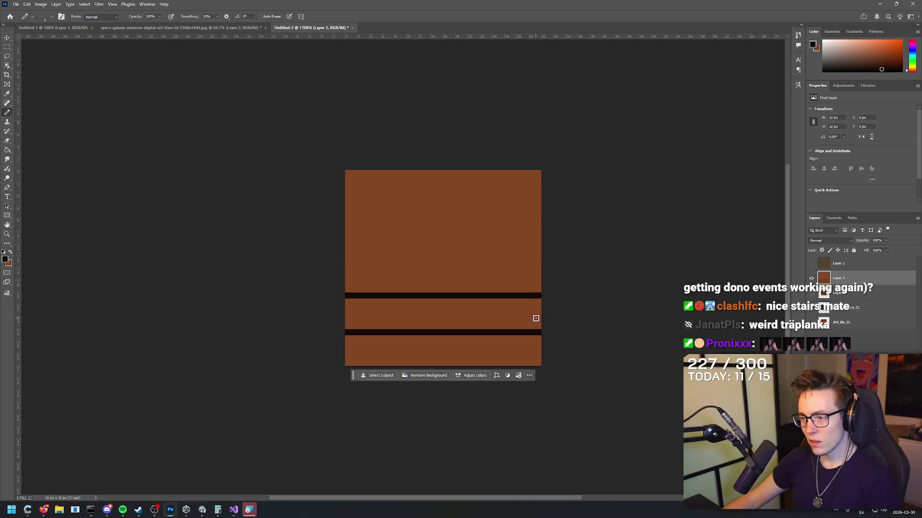
Retry middle stripes, keeping a lower one and undoing the trial stripe.
drag(546, 264, 269, 260)
key(ctrl+z)
key(ctrl+z)
drag(547, 302, 164, 296)
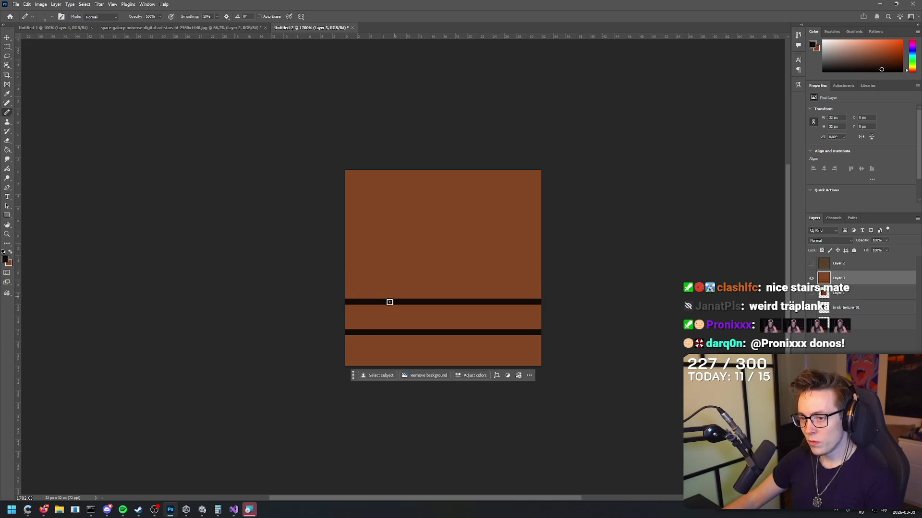
drag(545, 270, 211, 263)
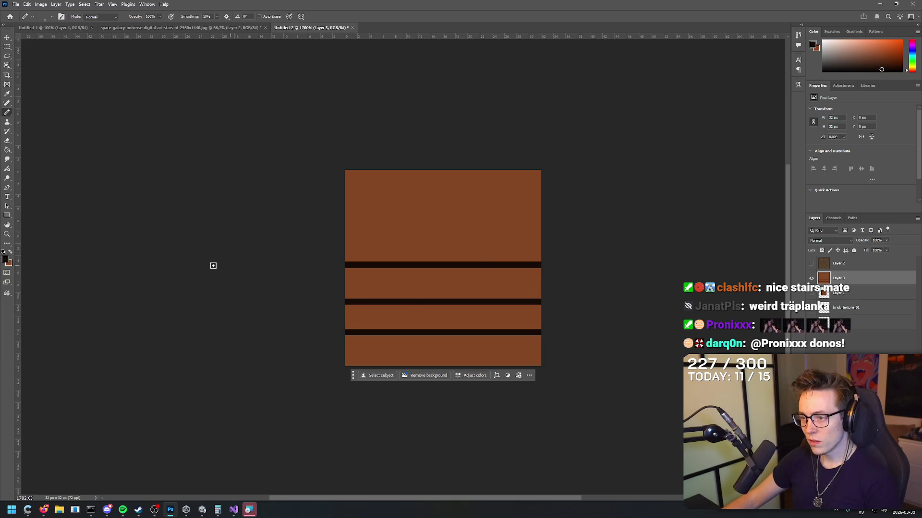
key(ctrl+z)
click(112, 4)
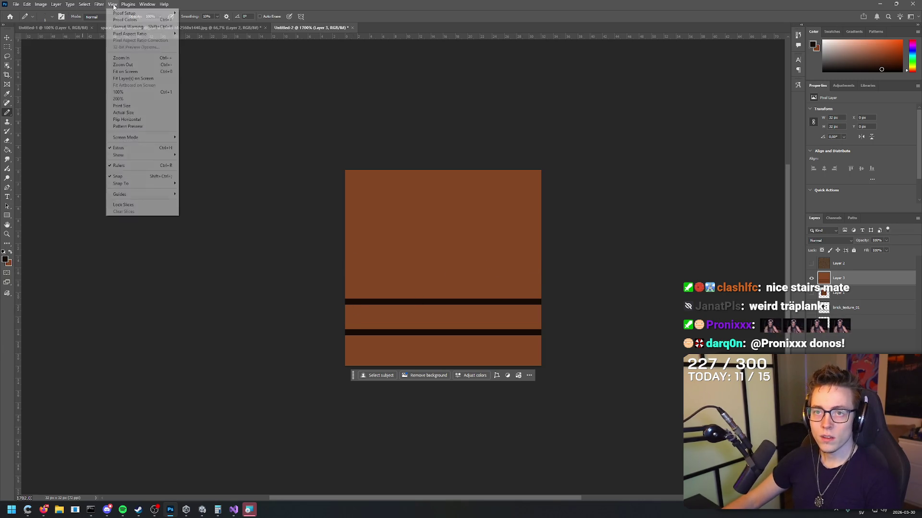
Show the pixel grid and draw black plank lines across the middle and upper half.
mouse_move(144, 155)
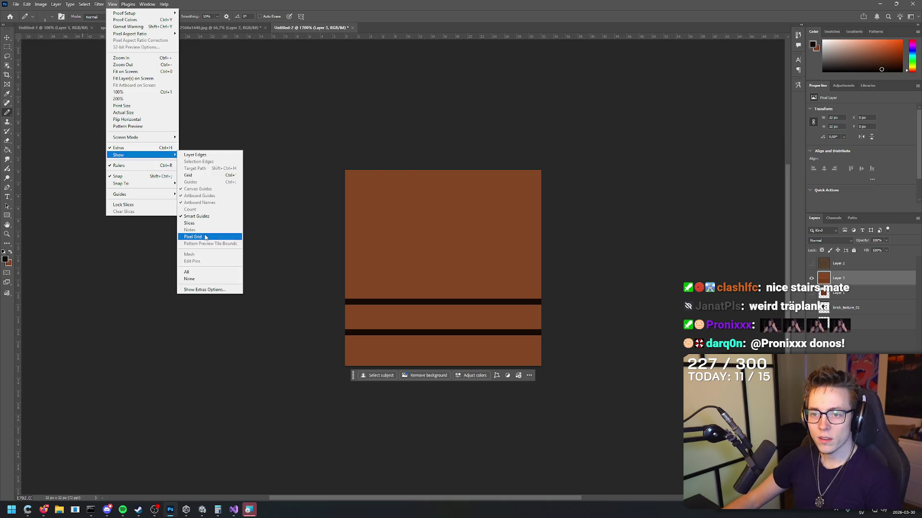
click(237, 237)
drag(545, 271, 214, 262)
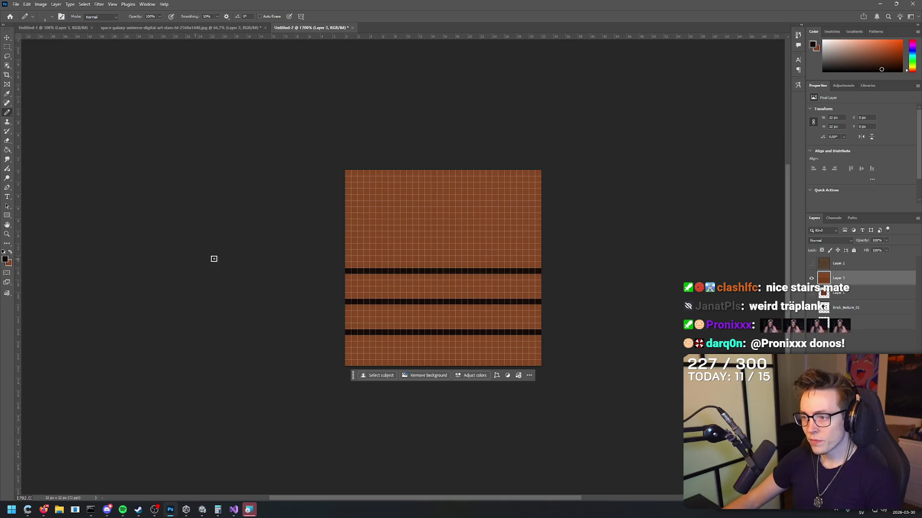
drag(552, 240, 199, 237)
drag(553, 217, 174, 195)
key(ctrl+z)
drag(562, 209, 86, 185)
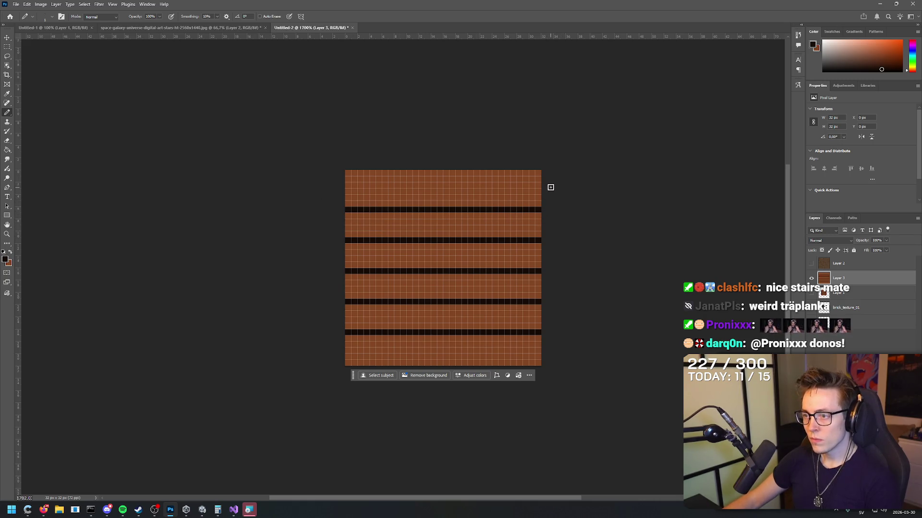
Draw test lines near the top and bottom, then undo them back to a plain brown tile.
drag(551, 185, 174, 160)
key(ctrl+z)
drag(562, 179, 125, 164)
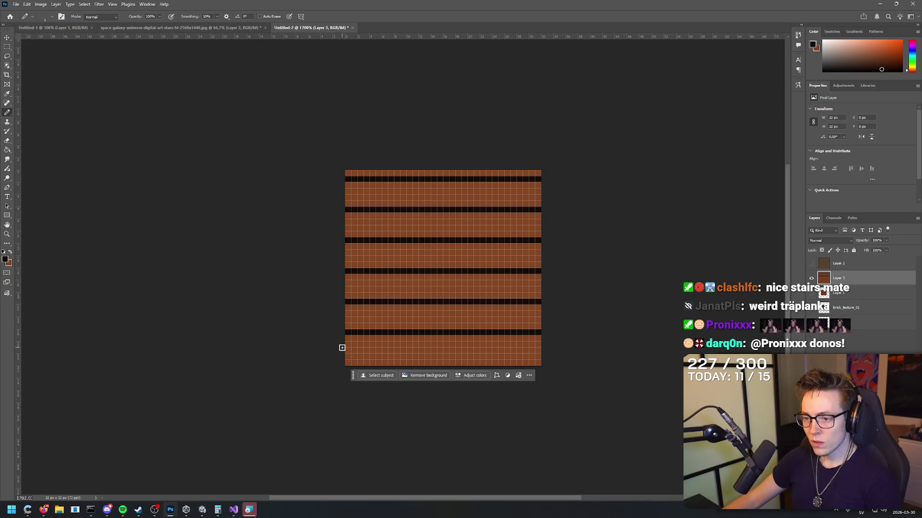
mouse_move(335, 346)
mouse_down()
mouse_move(398, 336)
mouse_move(668, 346)
mouse_up()
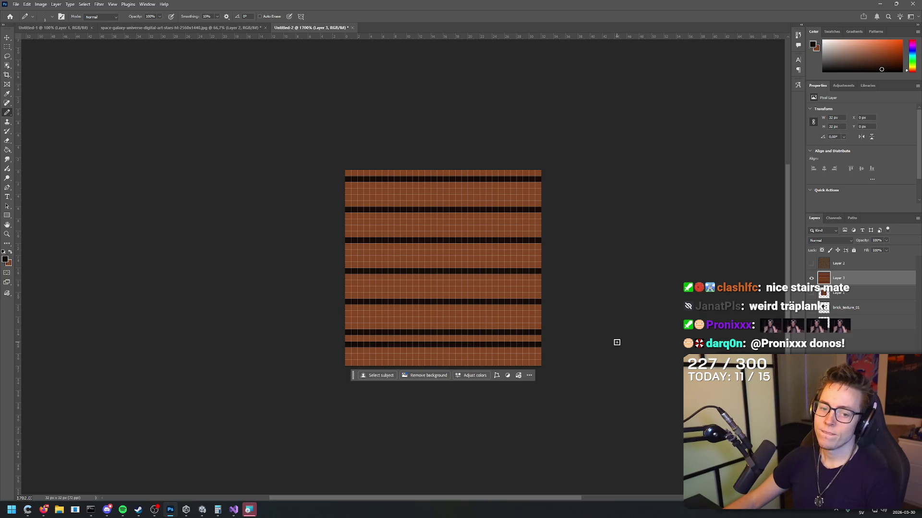
key(ctrl+z)
key(ctrl+z)
key(ctrl+z)
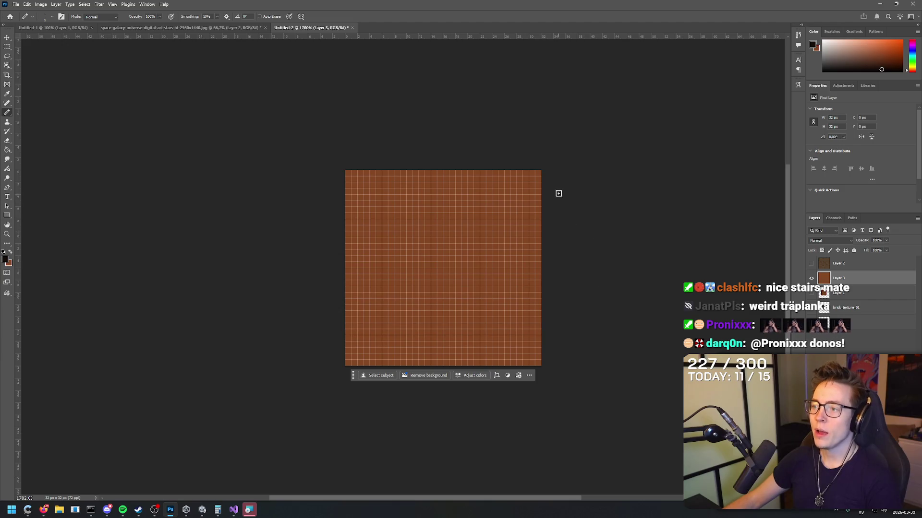
key(ctrl+z)
key(ctrl+z)
Draw stepped black seams across the upper and middle tile, undoing misplaced ones.
drag(534, 203, 297, 200)
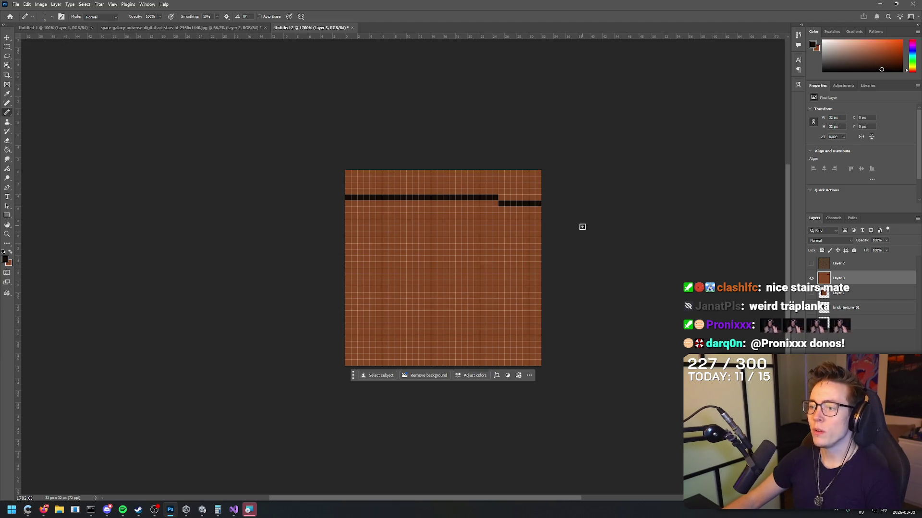
drag(573, 239, 405, 227)
drag(468, 234, 292, 225)
mouse_move(561, 258)
mouse_down()
mouse_move(294, 259)
mouse_move(444, 268)
mouse_move(306, 265)
mouse_up()
key(ctrl+z)
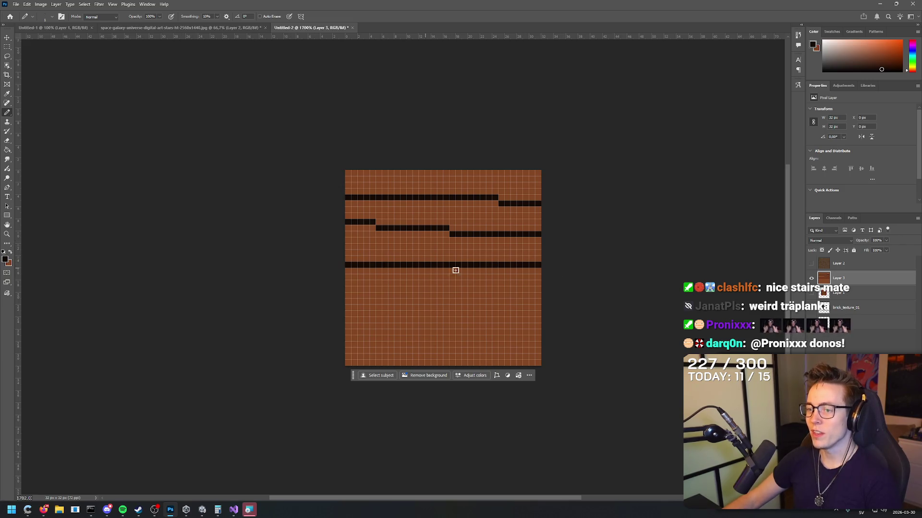
key(ctrl+z)
drag(549, 255, 307, 263)
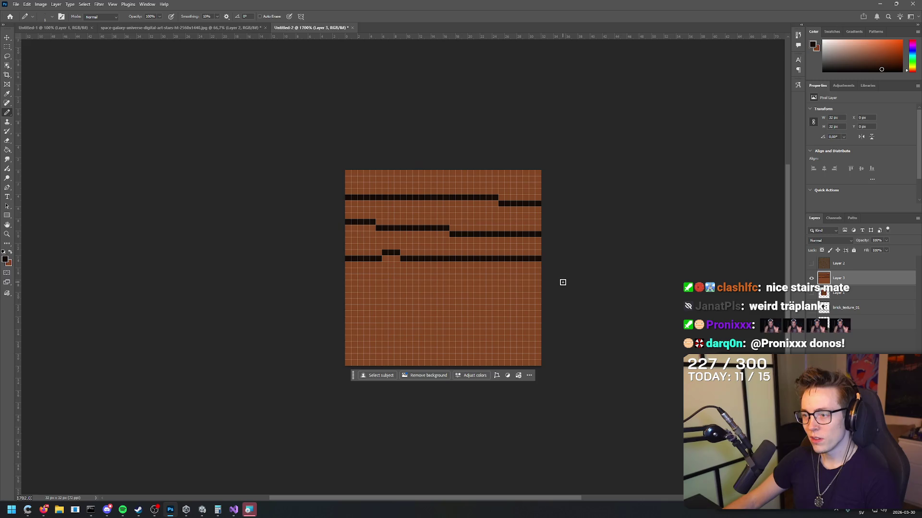
drag(563, 283, 278, 286)
key(ctrl+z)
drag(557, 290, 283, 290)
key(ctrl+z)
Add stepped seams down to the bottom edge and one across the top of the tile.
drag(555, 289, 299, 294)
mouse_move(553, 308)
mouse_down()
mouse_move(287, 313)
mouse_move(361, 319)
mouse_move(298, 320)
mouse_move(481, 313)
mouse_move(300, 313)
mouse_up()
key(ctrl+z)
key(ctrl+z)
drag(558, 335, 310, 336)
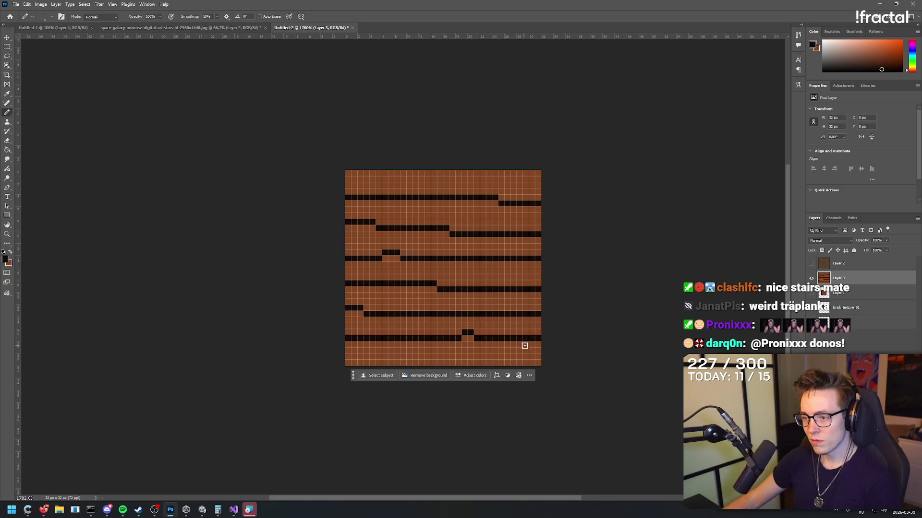
drag(561, 363, 341, 363)
drag(540, 178, 325, 171)
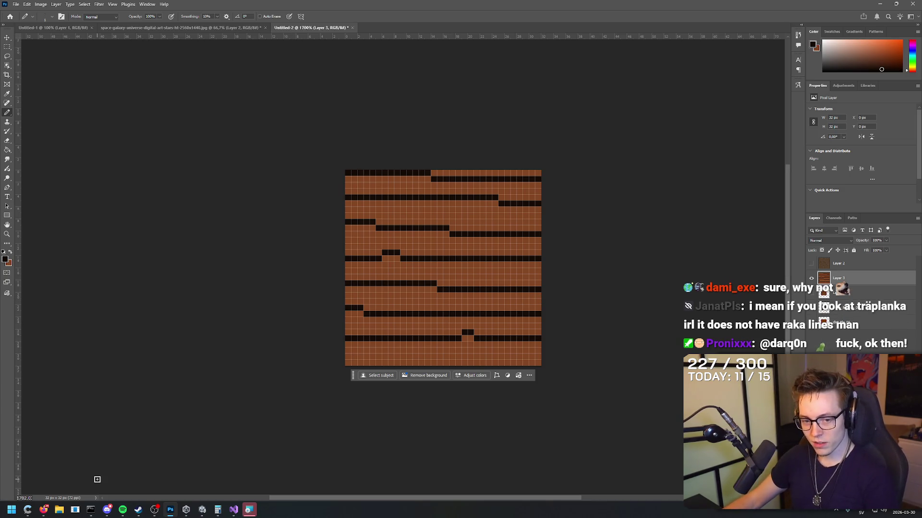
click(46, 512)
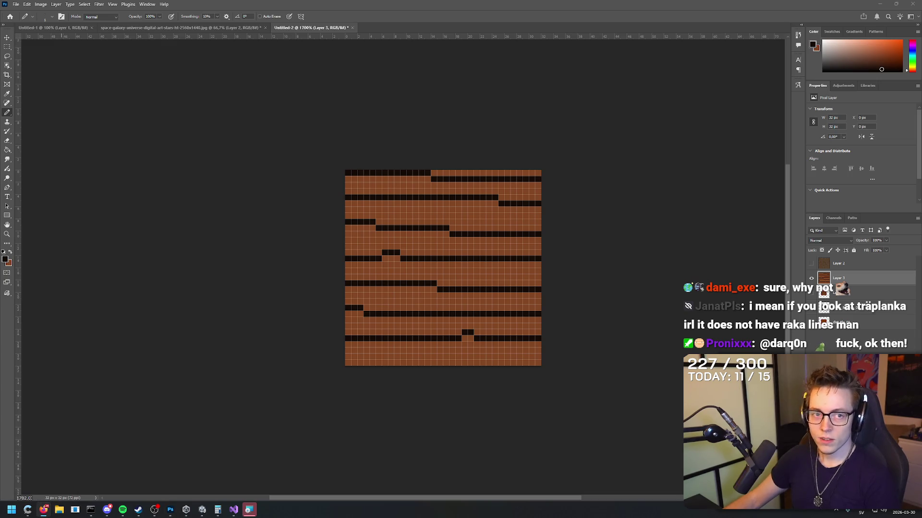
Search the web for 'träplanka', refine it to 'träplanka ojämn', then close the tab and minimize the browser.
key(ctrl+n)
text(trä)
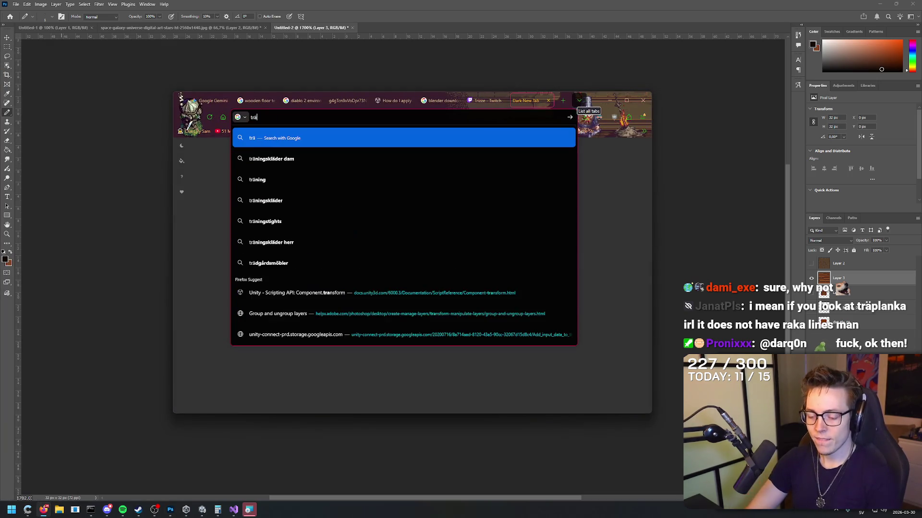
text(planka)
key(Return)
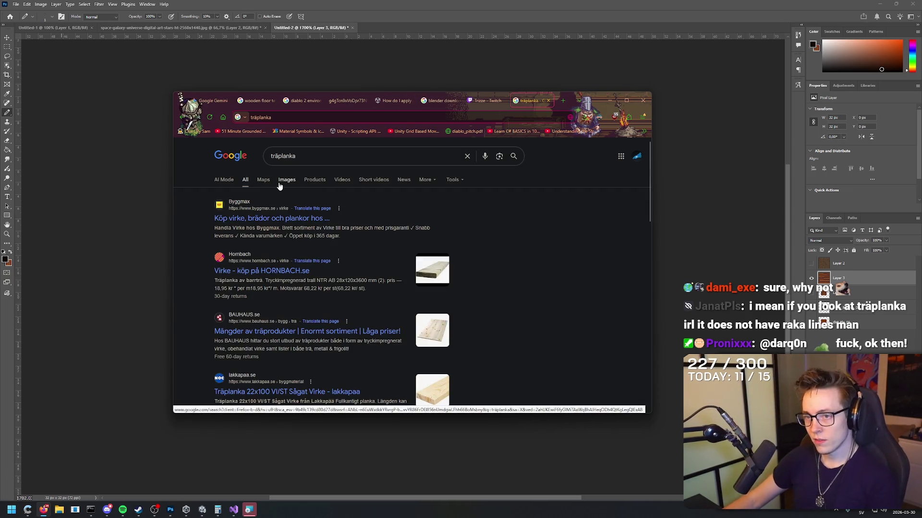
click(345, 152)
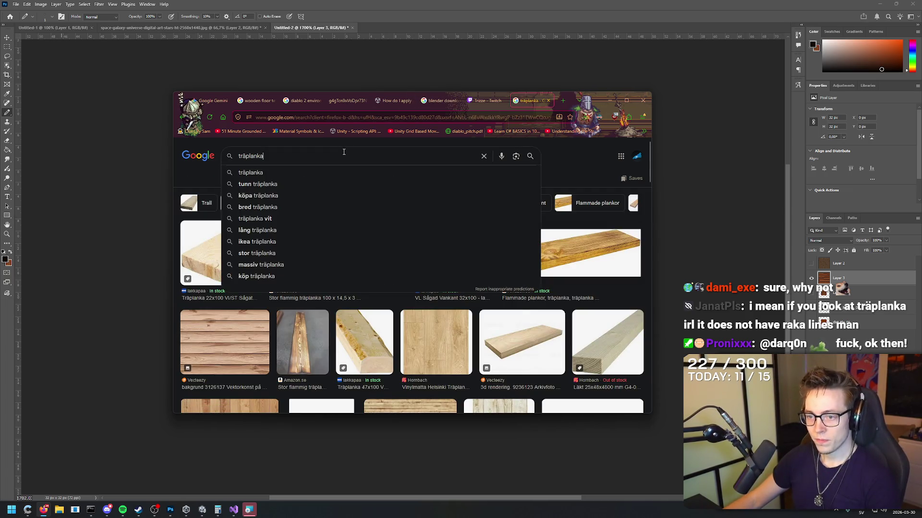
text( ojämn)
key(Return)
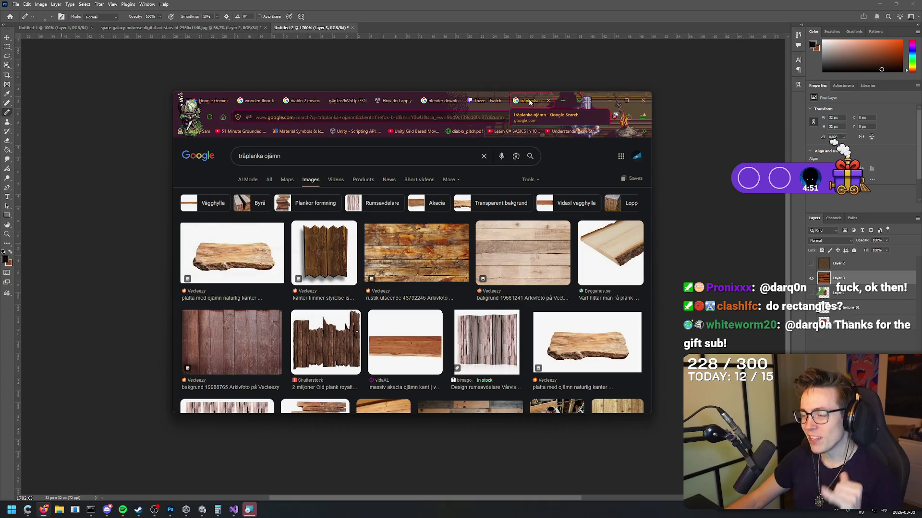
click(548, 100)
click(609, 100)
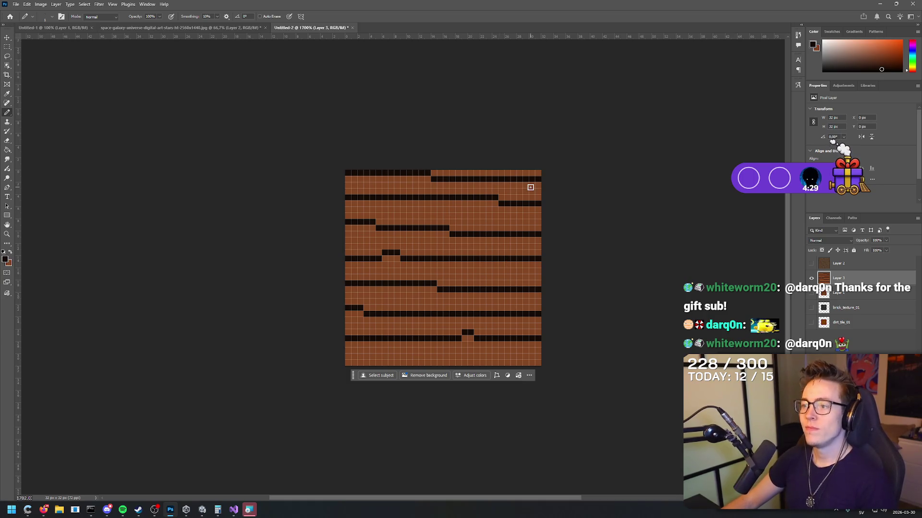
Undo the top seam lines and pencil new lines along the tile's top and bottom rows.
key(ctrl+z)
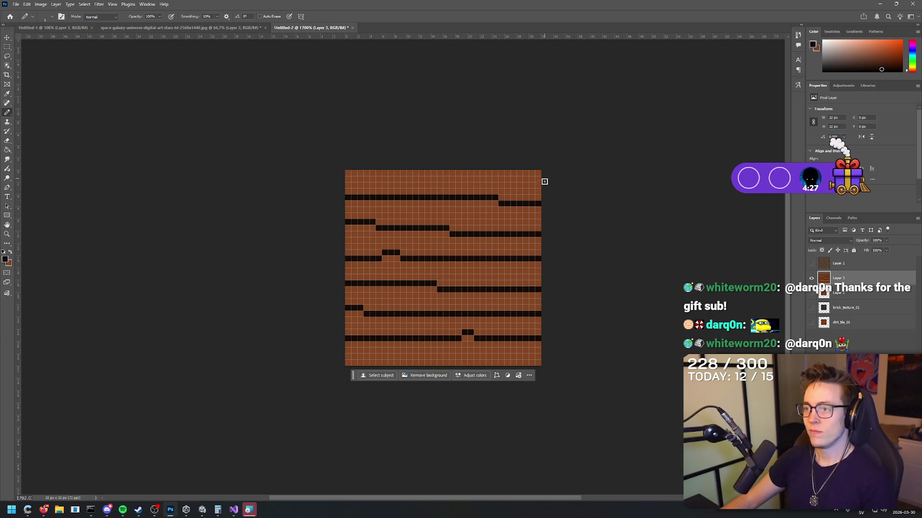
drag(549, 173, 451, 172)
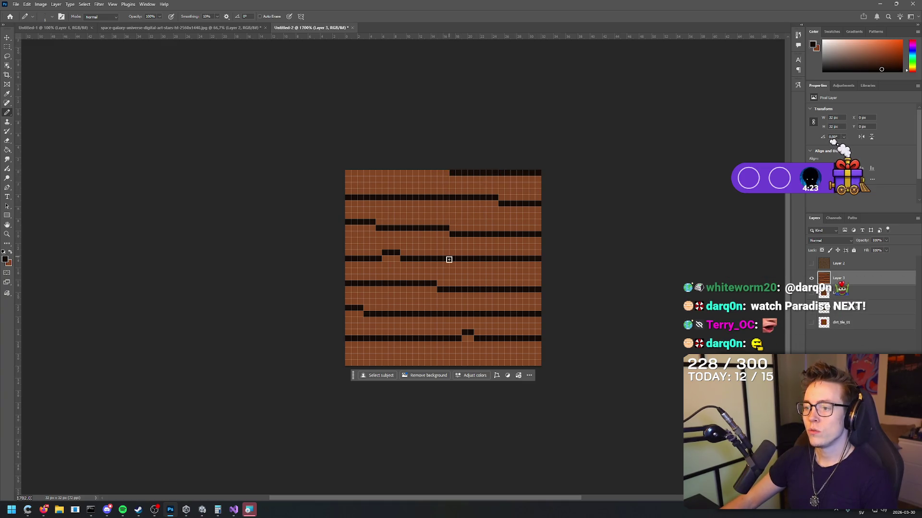
drag(446, 364, 303, 361)
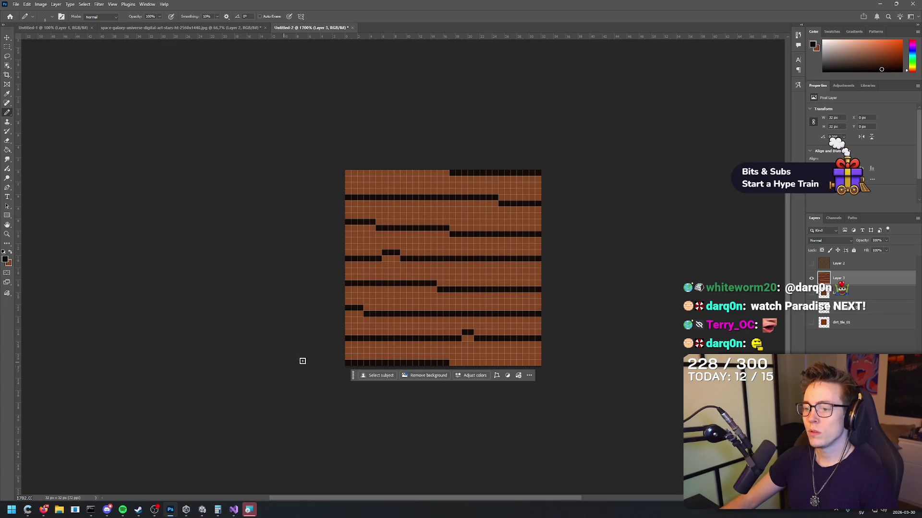
Dot single dark knot pixels onto three of the planks.
click(531, 357)
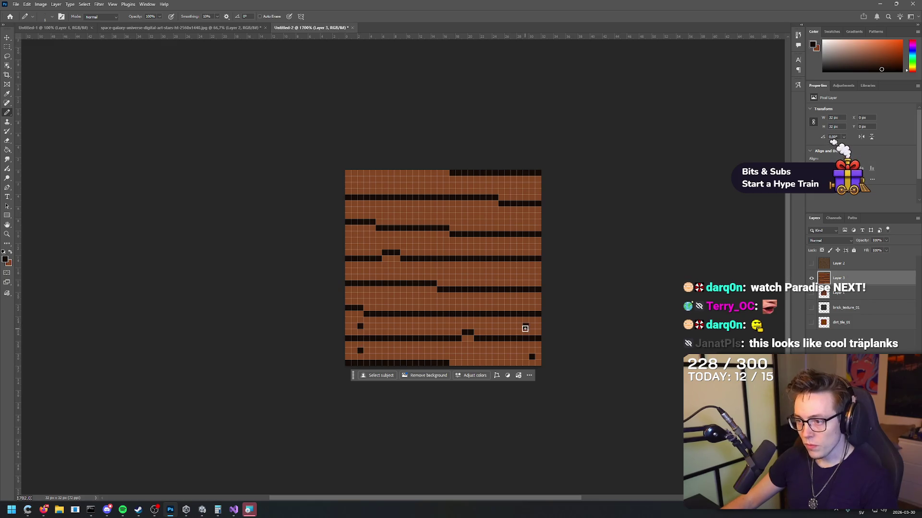
click(520, 271)
click(360, 240)
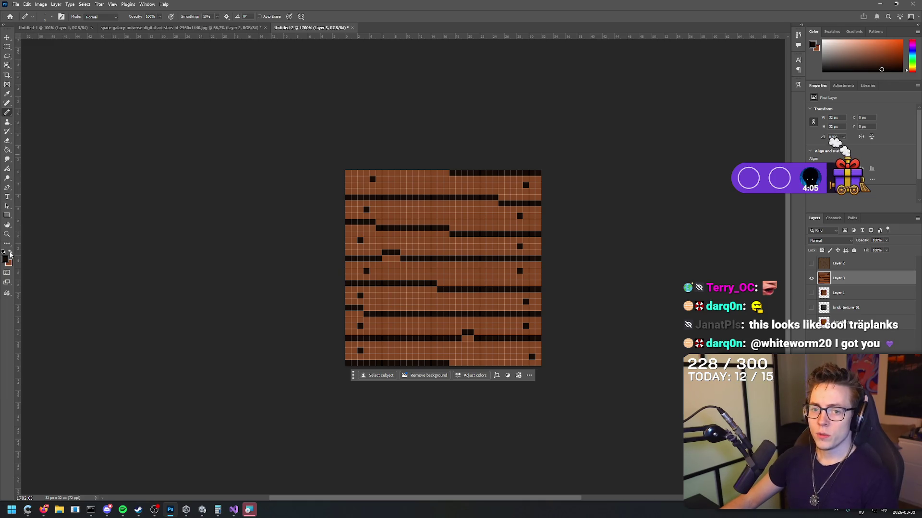
click(98, 7)
Apply Filter > Other > Offset with Horizontal +16, Vertical +16 and Wrap Around.
mouse_move(163, 168)
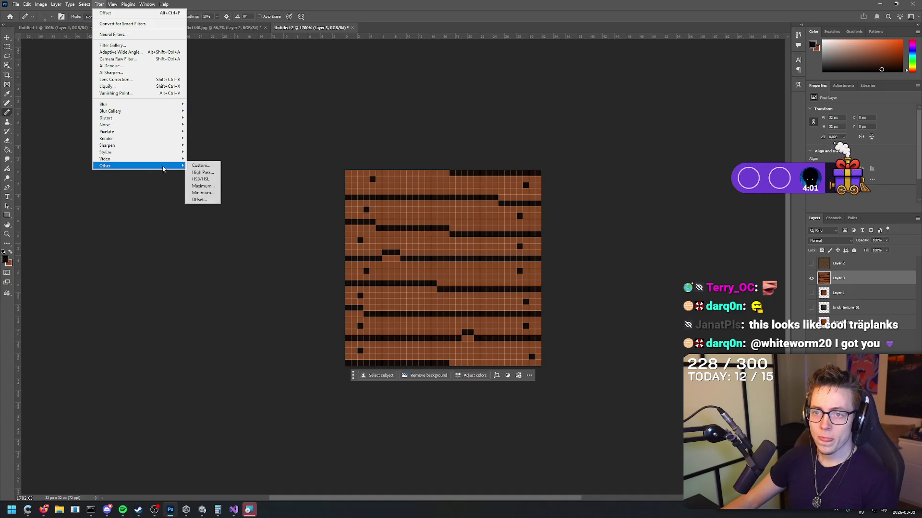
click(199, 200)
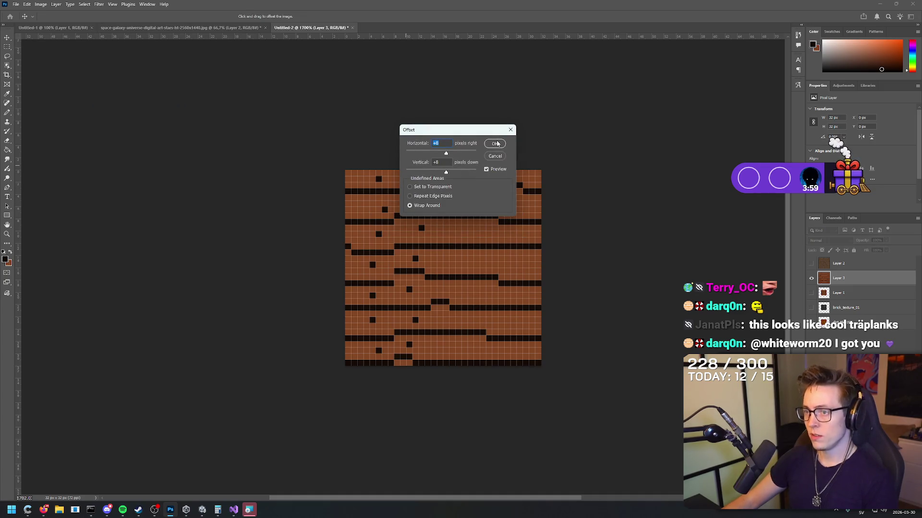
text(16)
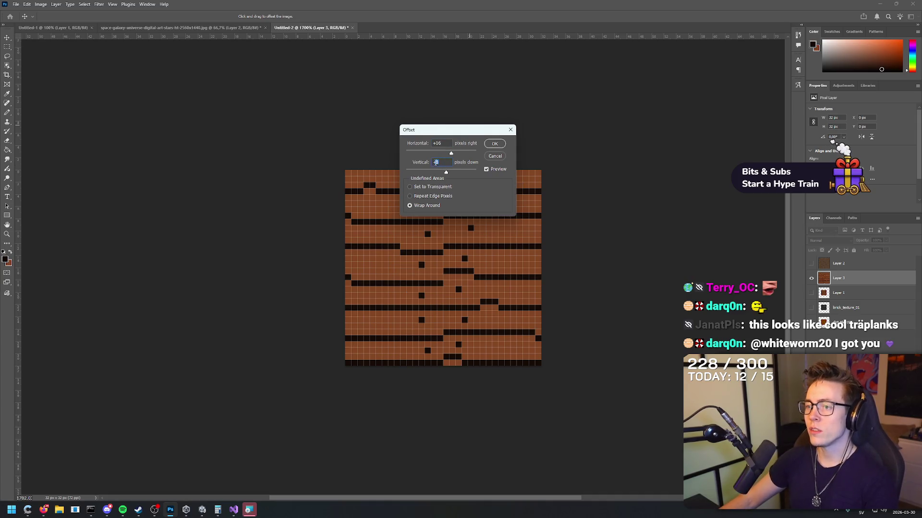
text(16)
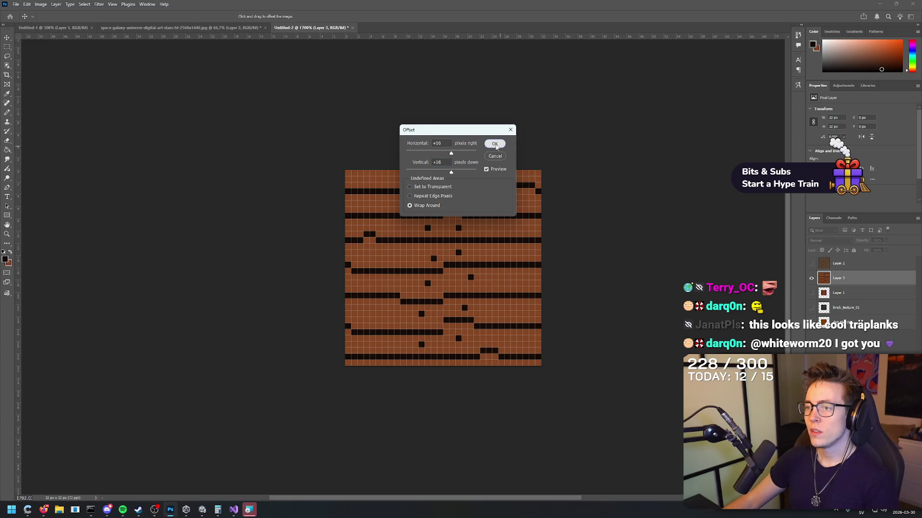
click(495, 144)
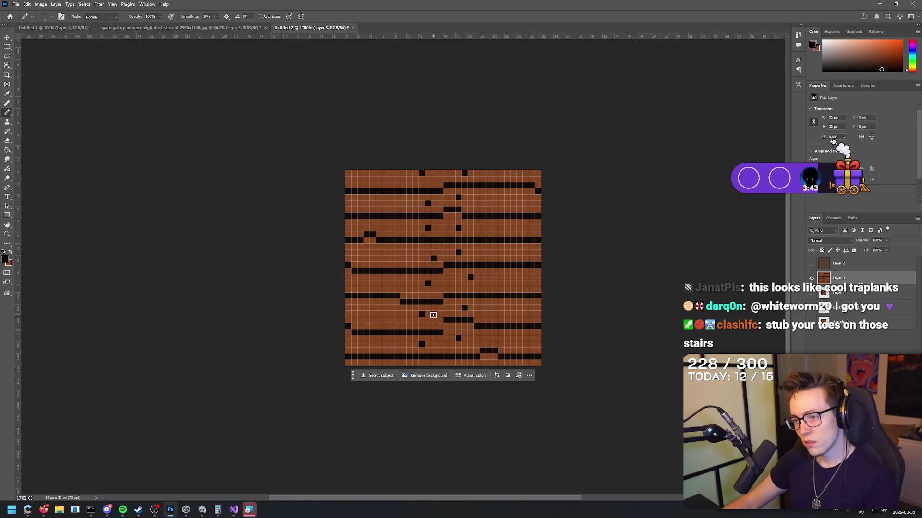
Undo the stray central pixels and pencil a short vertical plank-end joint in the middle.
key(ctrl+z)
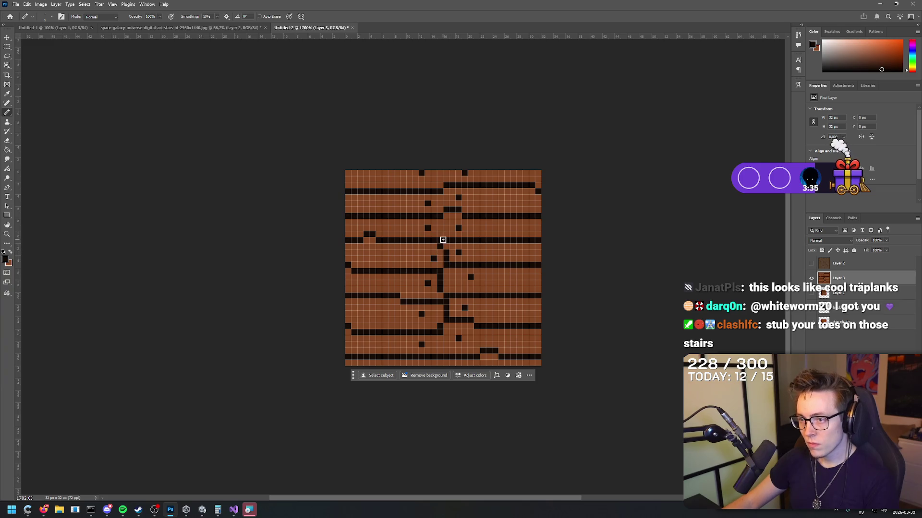
drag(446, 204, 439, 173)
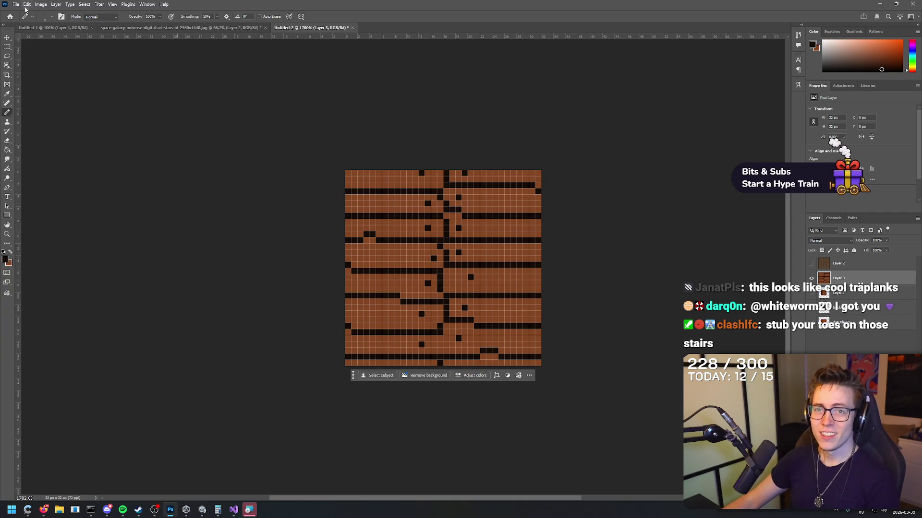
Export the tile as a 32×32 PNG, overwriting wood_tile_01.png in Assets/Materials.
click(16, 4)
mouse_move(92, 131)
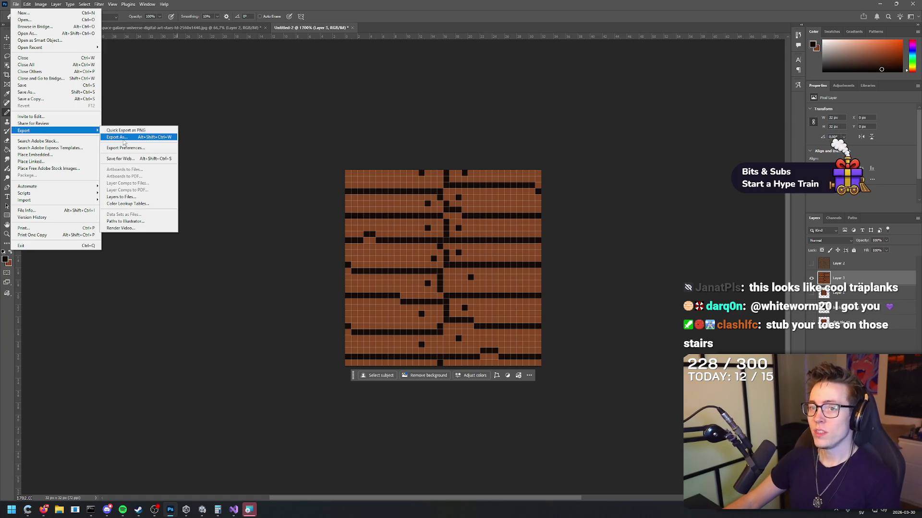
click(123, 139)
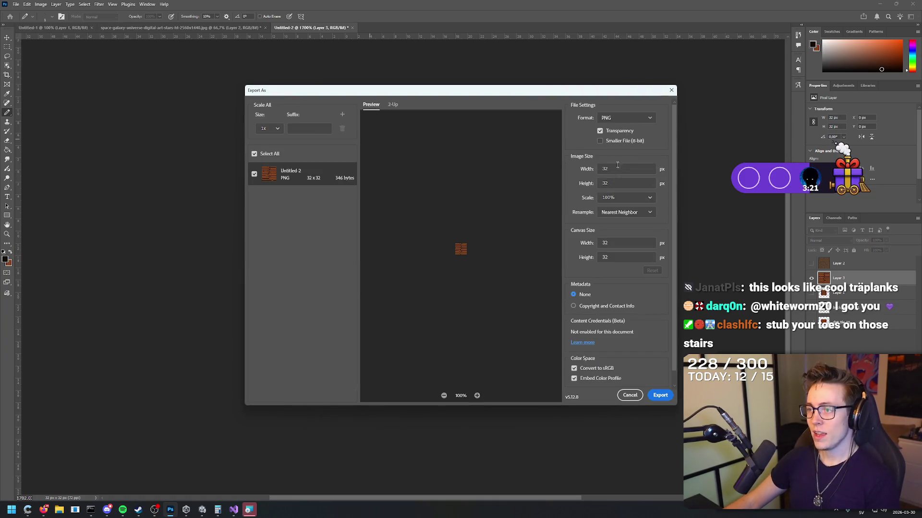
mouse_move(584, 93)
mouse_down()
mouse_move(503, 390)
mouse_move(561, 93)
mouse_up()
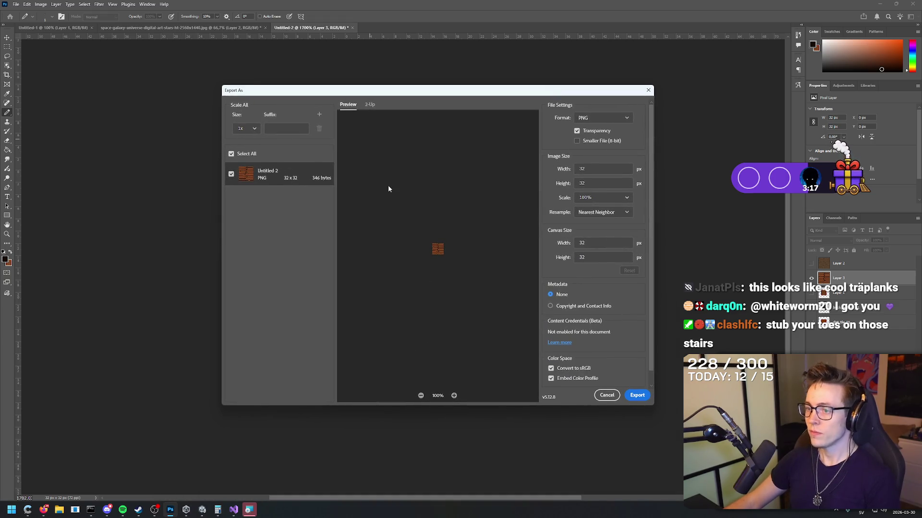
click(632, 396)
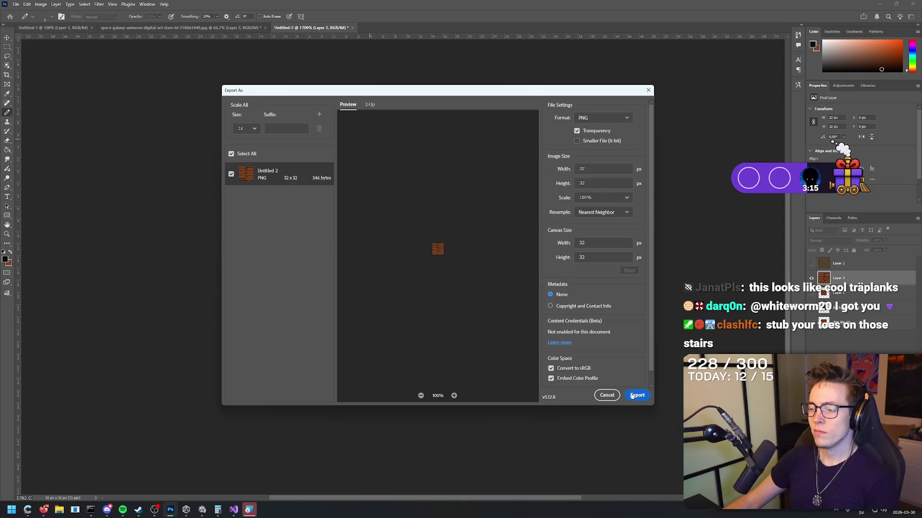
click(426, 165)
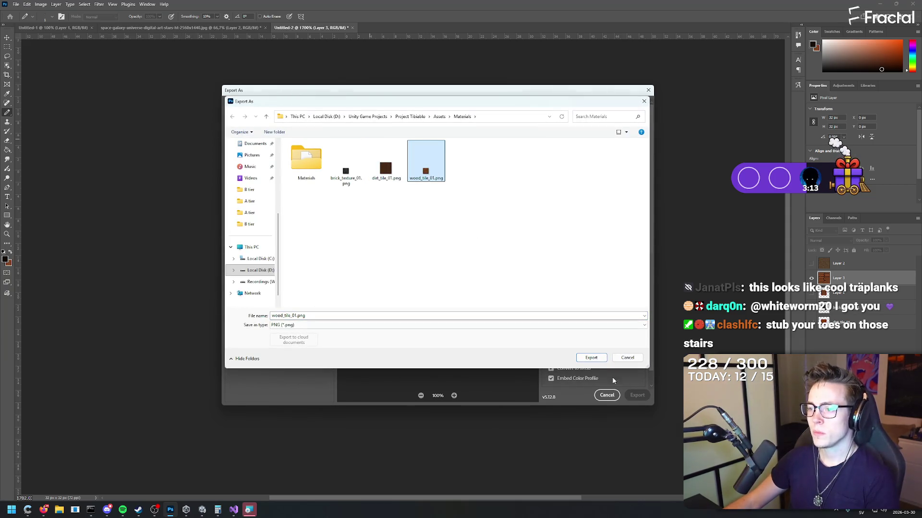
click(595, 360)
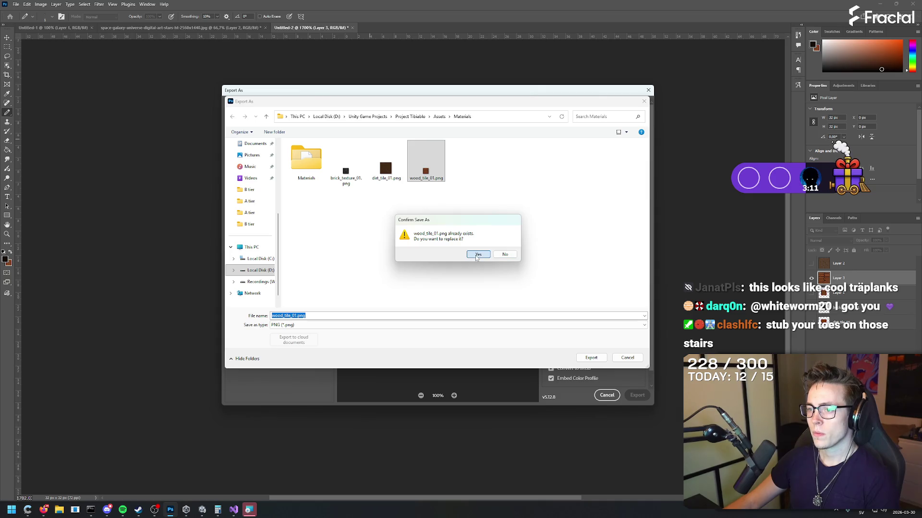
click(477, 254)
key(alt+Tab)
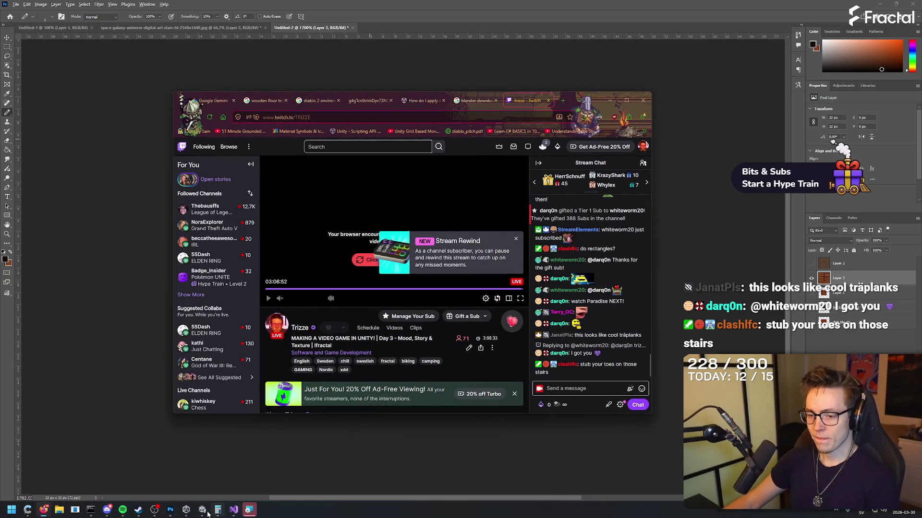
Orbit and zoom the Unity Scene view to inspect the new plank floor up close.
key(alt+Tab)
mouse_move(513, 204)
mouse_down()
mouse_move(643, 226)
mouse_move(562, 198)
mouse_move(539, 251)
mouse_move(323, 245)
mouse_up()
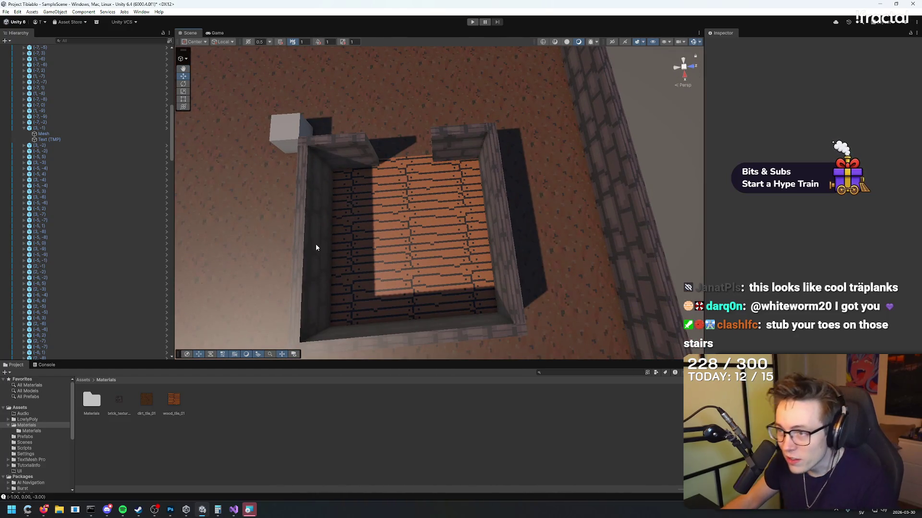
drag(317, 248, 400, 207)
scroll(400, 207, up, 5)
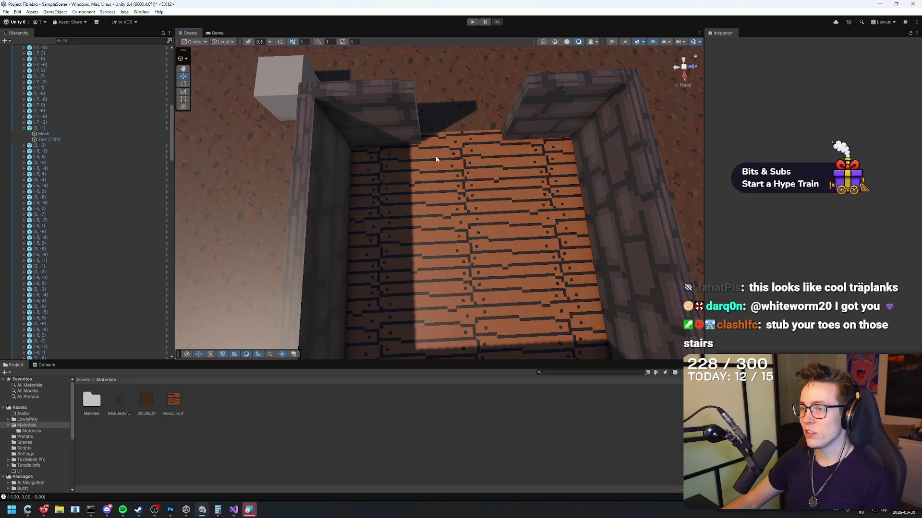
scroll(434, 157, up, 5)
mouse_move(440, 154)
mouse_down()
mouse_move(316, 110)
mouse_move(349, 104)
mouse_up()
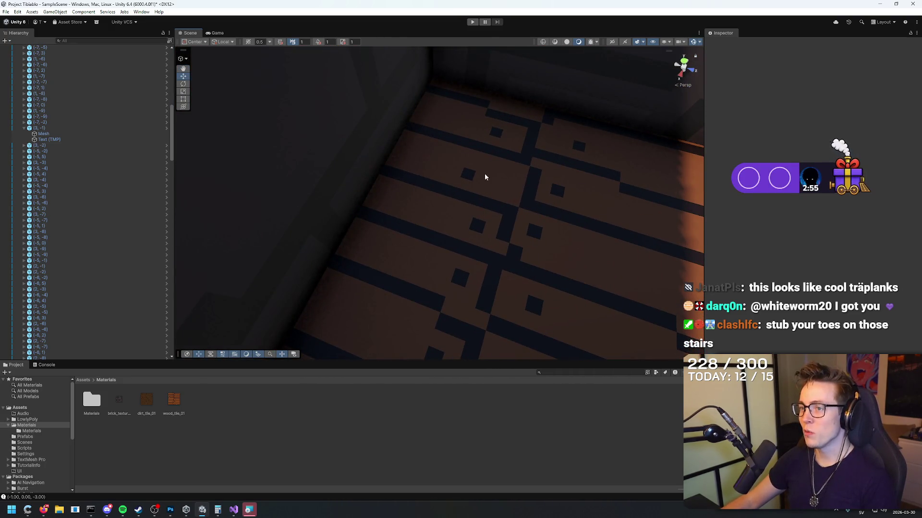
scroll(484, 177, down, 10)
mouse_move(531, 197)
mouse_down()
mouse_move(715, 216)
mouse_move(580, 206)
mouse_move(482, 181)
mouse_move(569, 188)
mouse_move(699, 175)
mouse_move(701, 187)
mouse_move(653, 231)
mouse_move(698, 208)
mouse_move(514, 202)
mouse_move(679, 183)
mouse_move(658, 168)
mouse_move(600, 202)
mouse_up()
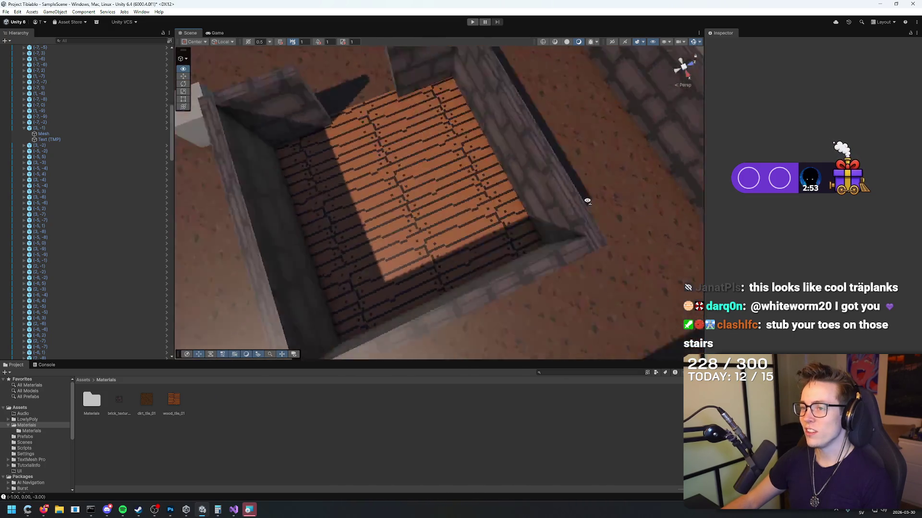
scroll(415, 235, up, 2)
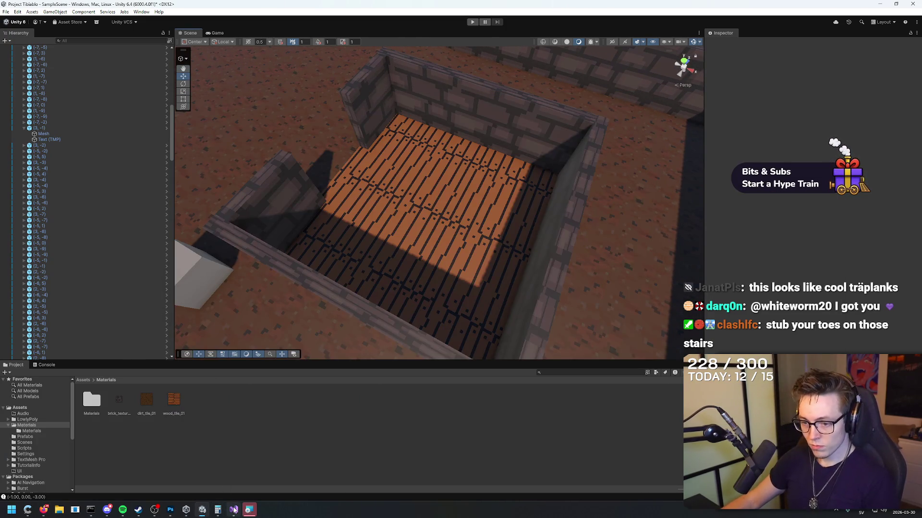
Bring Photoshop back and undo the last painted joint pixel on the tile.
mouse_move(200, 514)
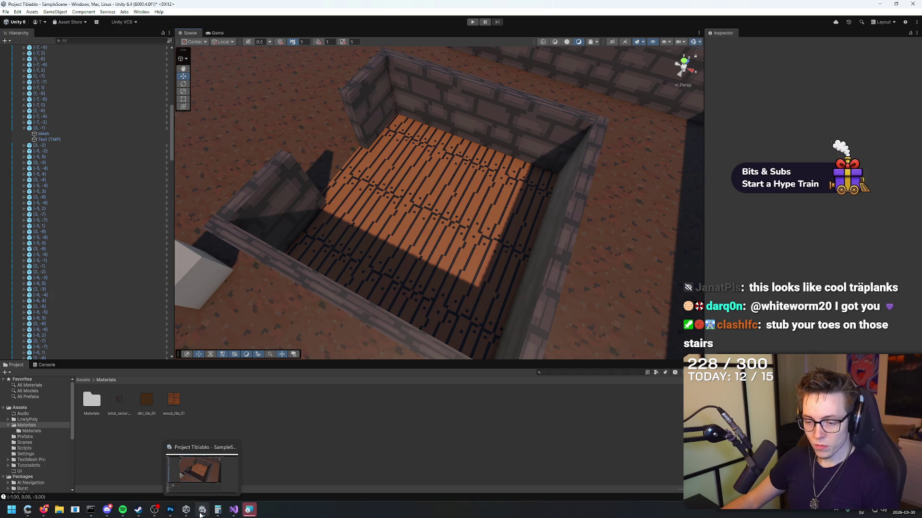
click(170, 510)
key(ctrl+z)
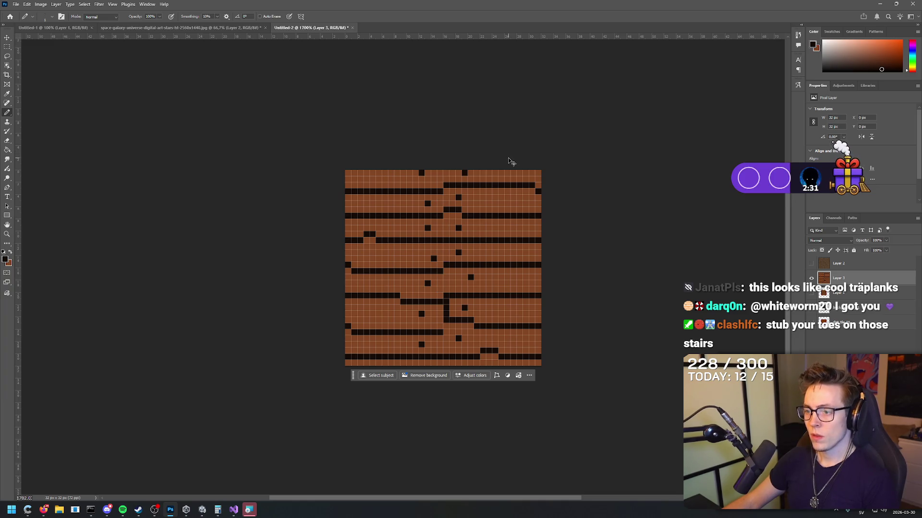
Paint the tile's leftmost pixel column dark and re-export it over wood_tile_01.png.
key(ctrl+z)
mouse_move(347, 186)
mouse_down()
mouse_move(347, 360)
mouse_move(346, 231)
mouse_up()
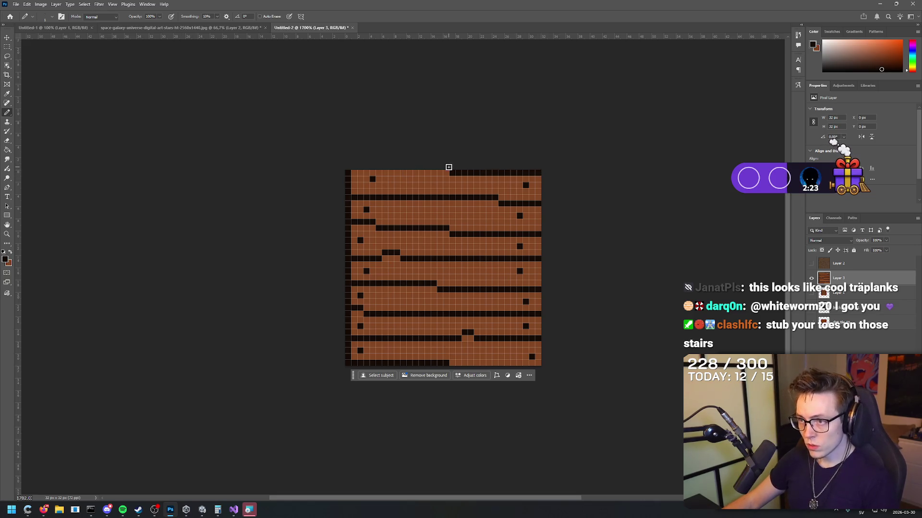
click(16, 3)
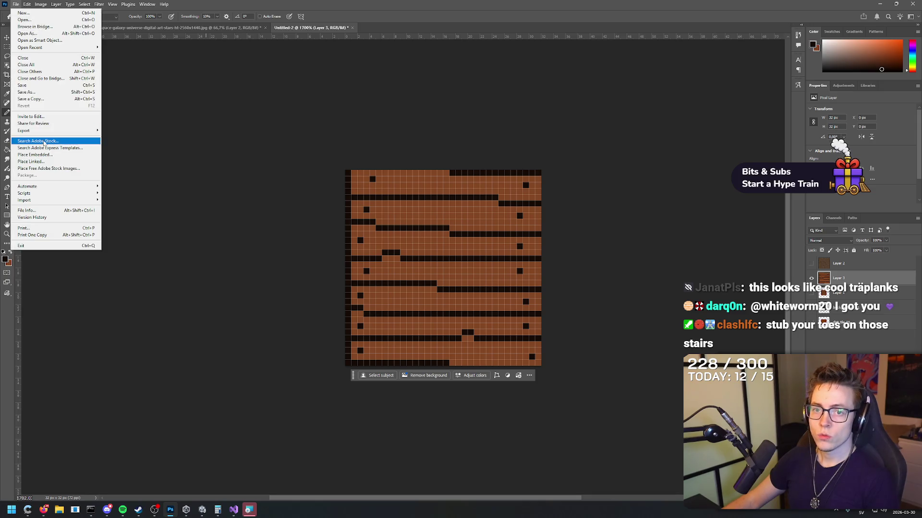
click(120, 136)
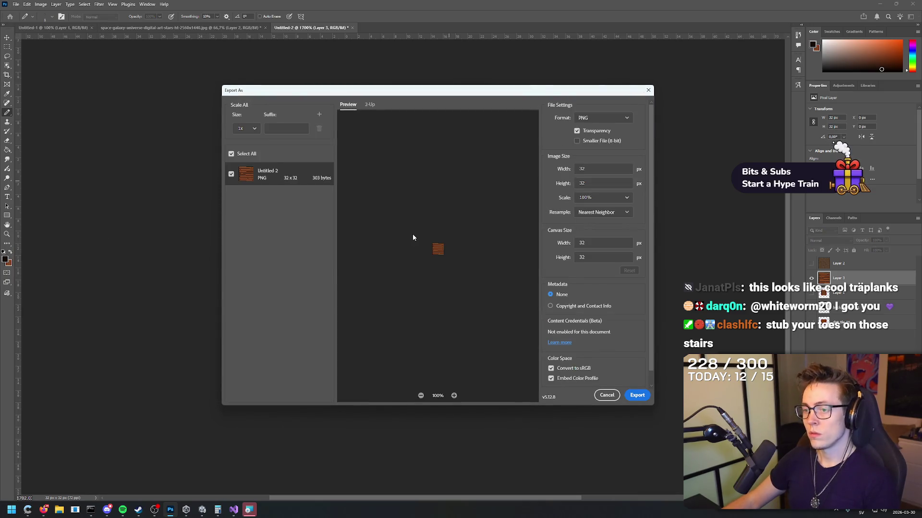
click(641, 397)
click(426, 164)
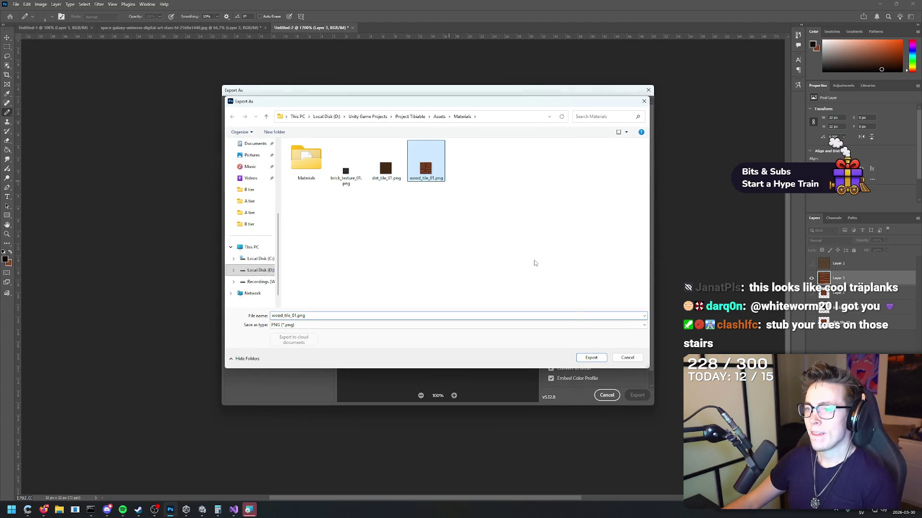
click(596, 360)
click(478, 254)
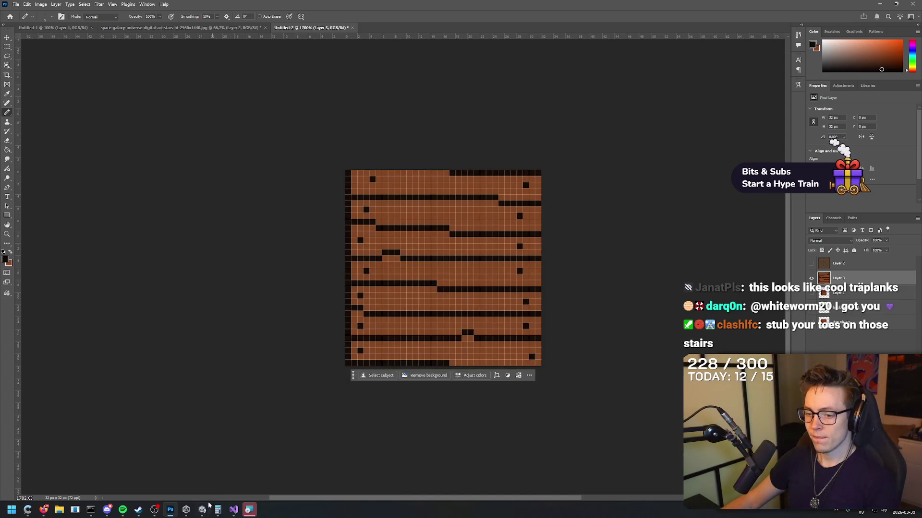
Orbit around the room in Unity to check the updated floor, then return to Photoshop.
click(203, 509)
mouse_move(576, 192)
mouse_down()
mouse_move(628, 192)
mouse_move(531, 196)
mouse_up()
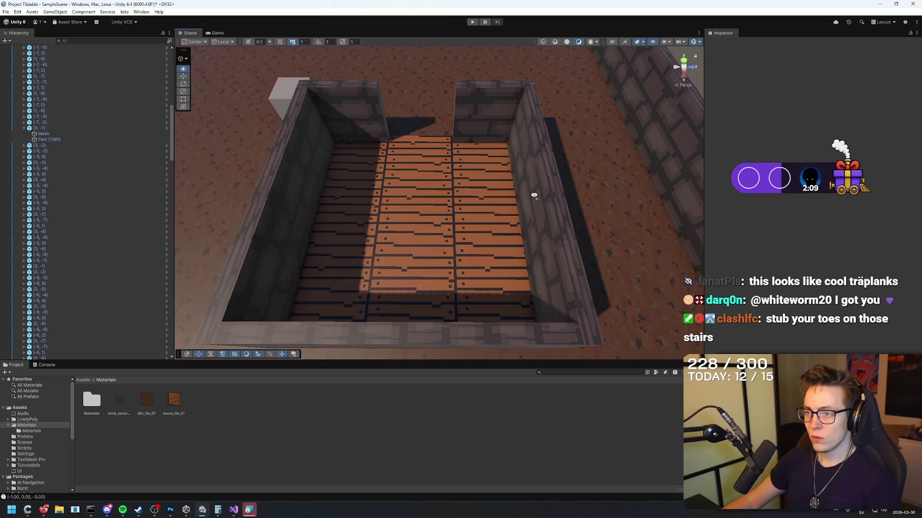
key(a)
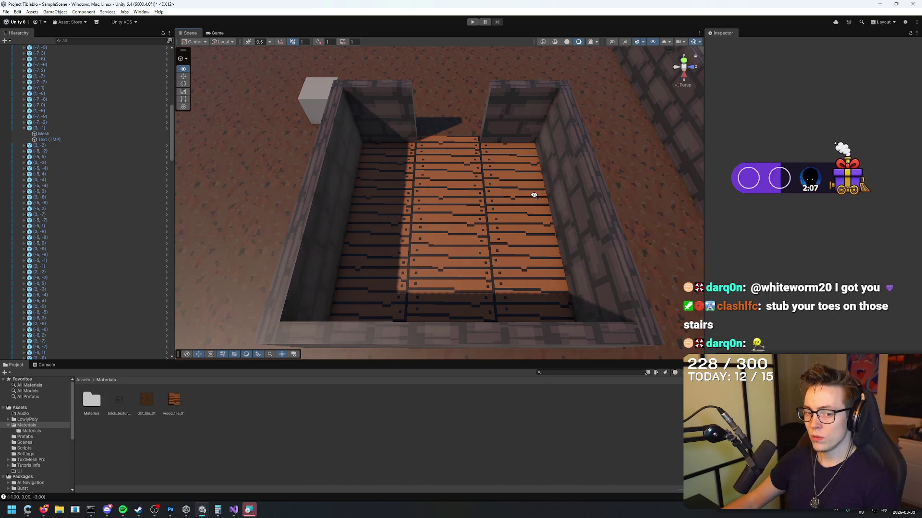
key(alt+Tab)
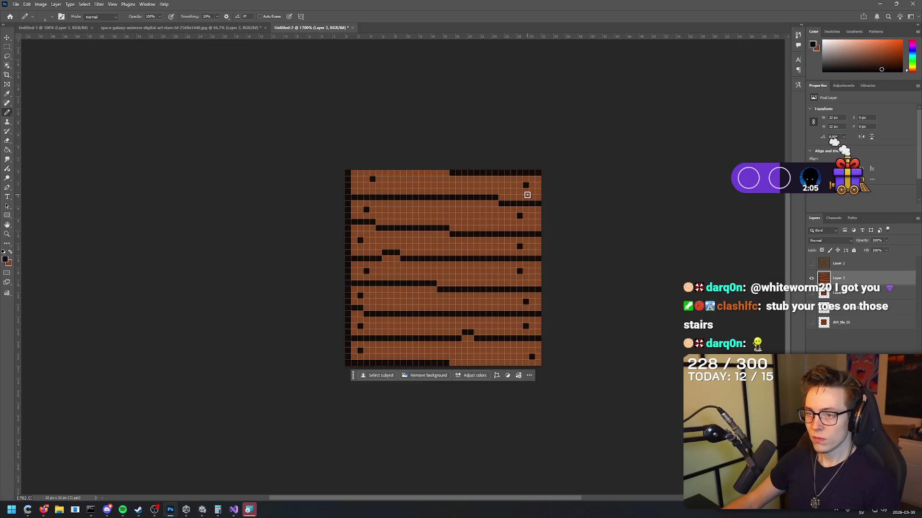
Repaint the tile's left-edge column using sampled plank brown and dark pixels.
alt+click(354, 182)
drag(347, 172, 347, 358)
alt+click(348, 364)
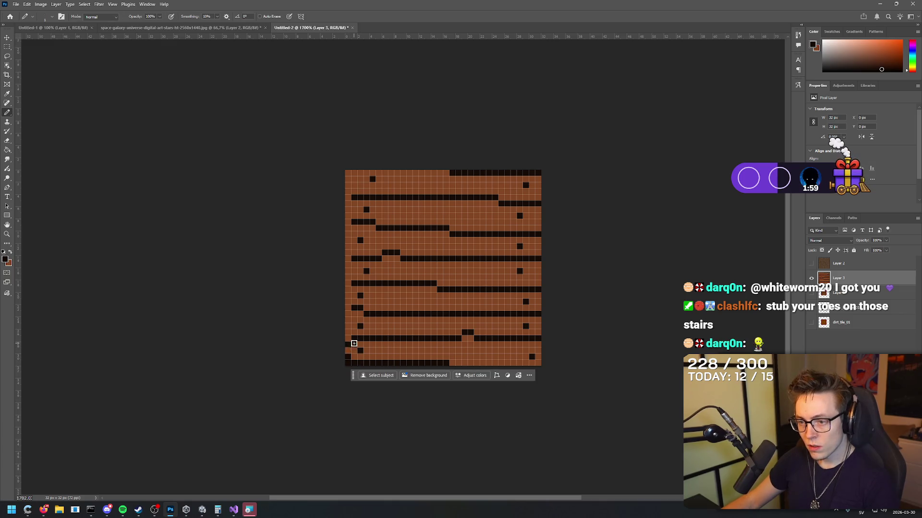
drag(350, 353, 344, 153)
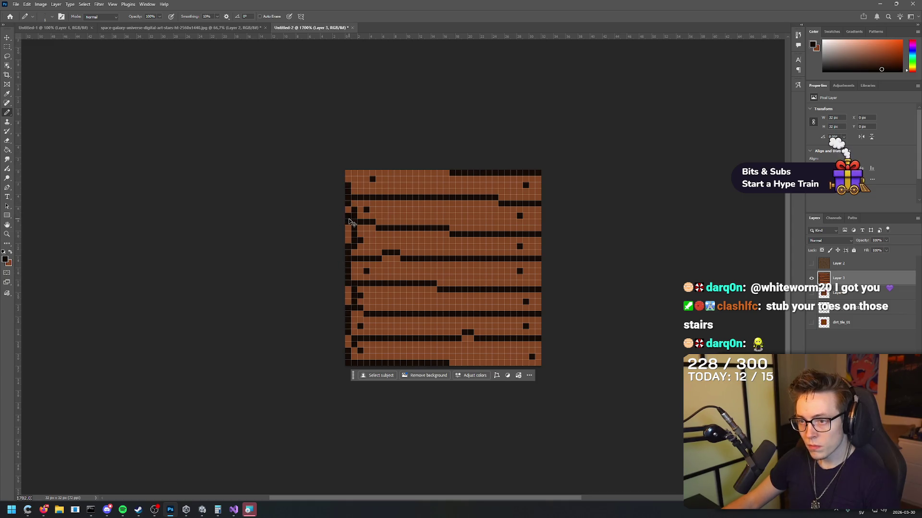
click(351, 210)
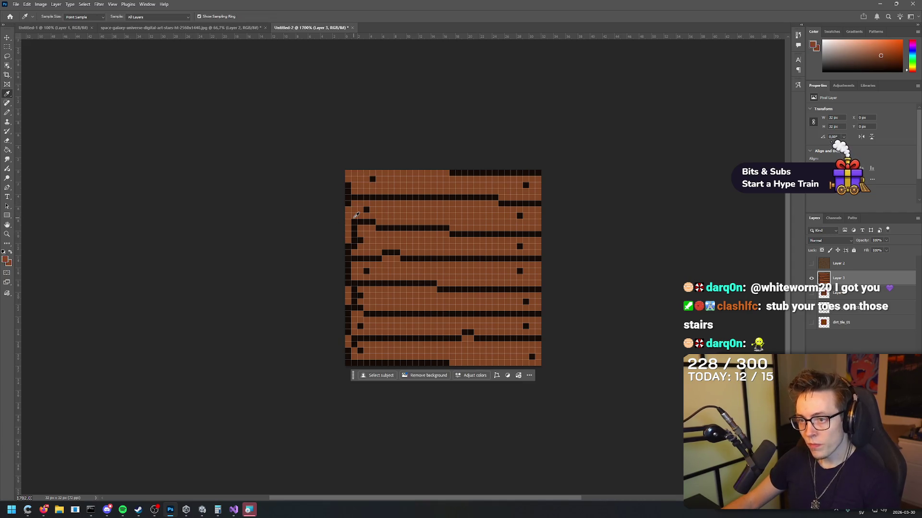
click(352, 215)
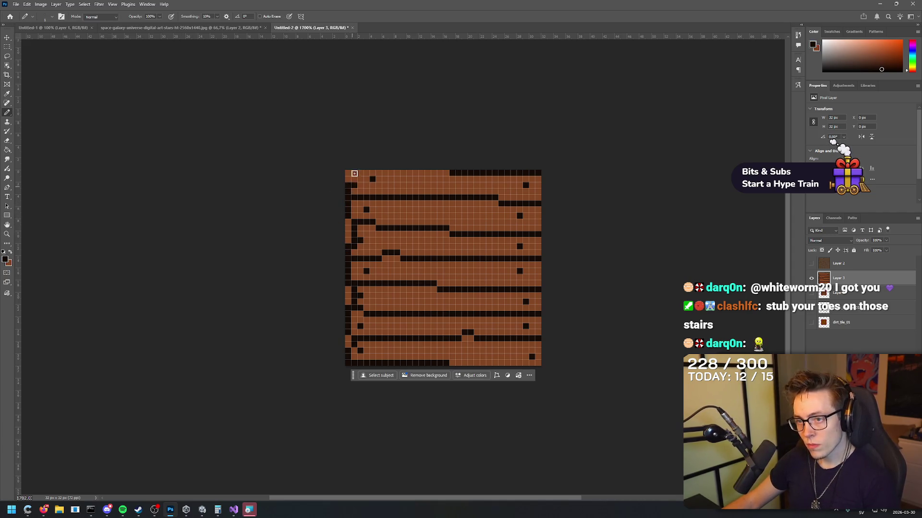
scroll(389, 227, down, 2)
scroll(389, 223, up, 3)
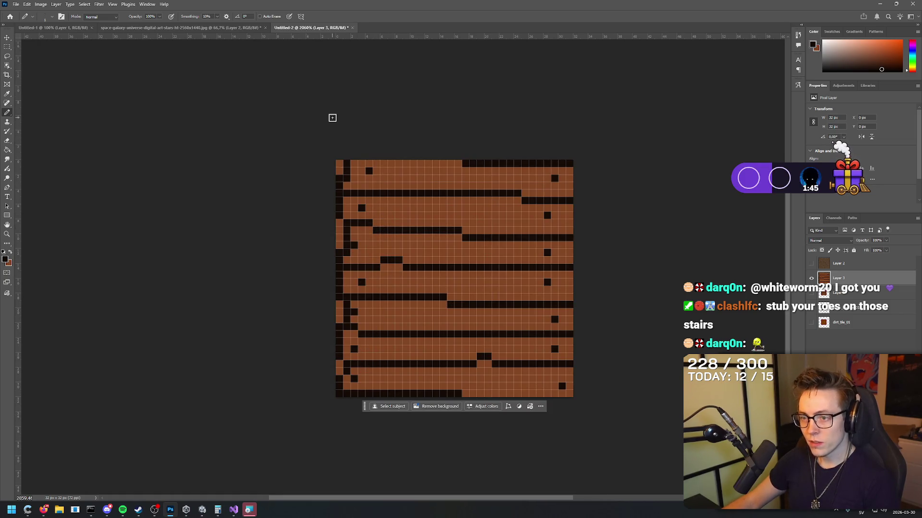
Add several black knot pixels across the planks, sampling colours from the canvas.
key(i)
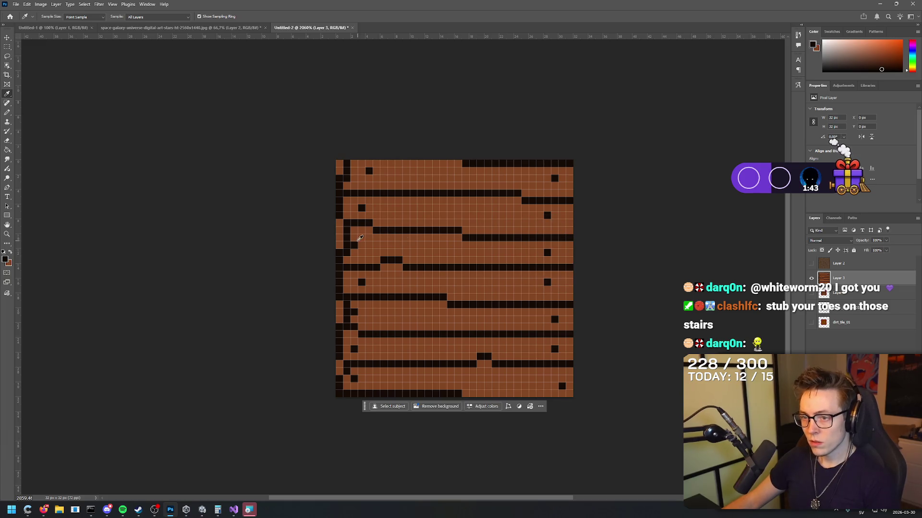
drag(362, 241, 365, 244)
click(365, 244)
key(b)
key(x)
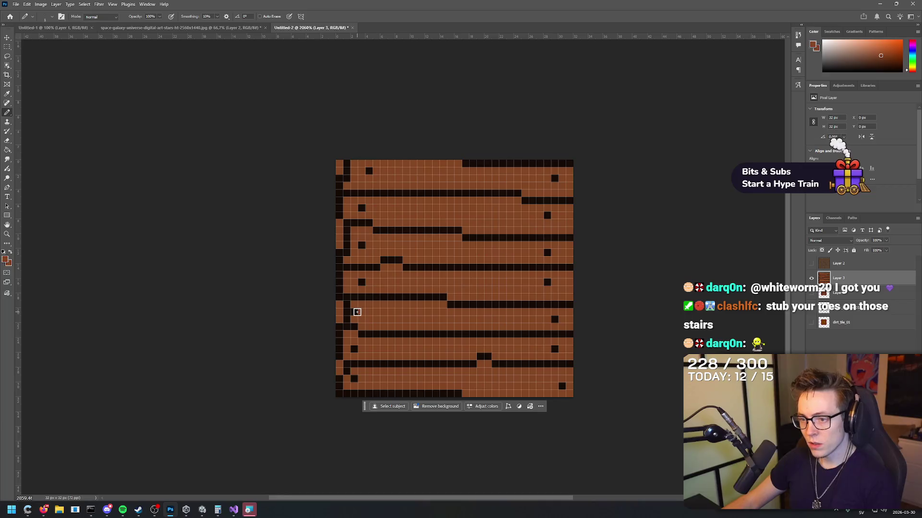
alt+click(350, 309)
click(360, 313)
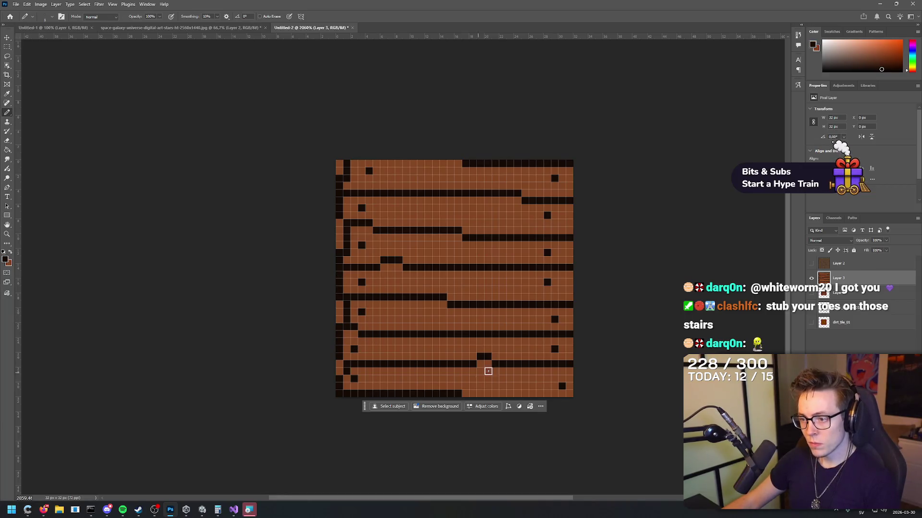
key(i)
key(b)
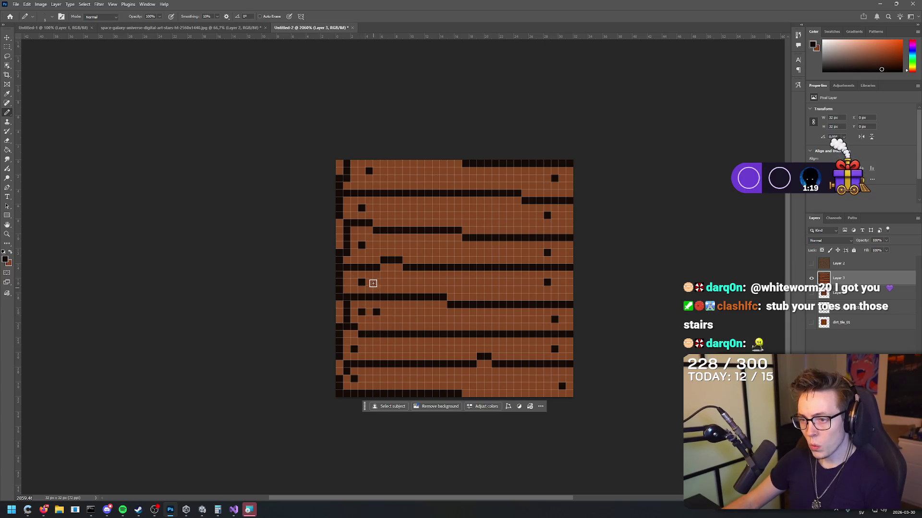
click(356, 282)
click(375, 243)
key(i)
alt+click(373, 240)
click(361, 237)
Paint stray black pixels over in plank brown and shift one knot a pixel right.
alt+click(363, 243)
click(376, 245)
click(361, 282)
click(376, 313)
alt+click(356, 377)
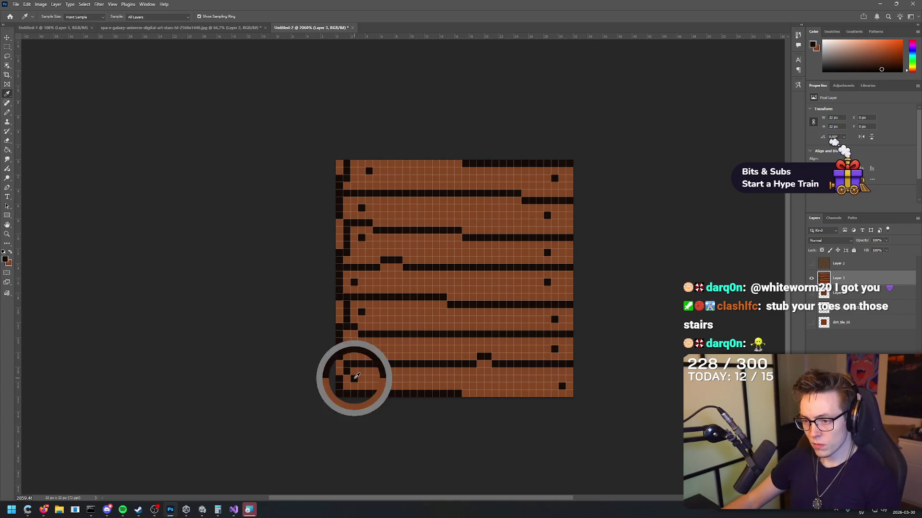
click(362, 378)
alt+click(356, 370)
click(355, 378)
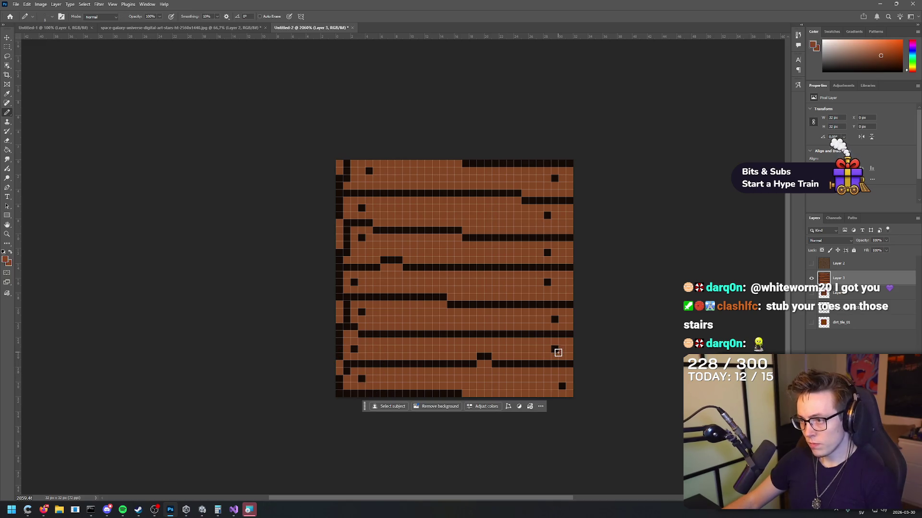
Extend a right-side knot by two black pixels and clear a stray one in brown.
alt+click(548, 252)
drag(553, 254, 562, 253)
key(alt)
alt+click(540, 252)
click(547, 252)
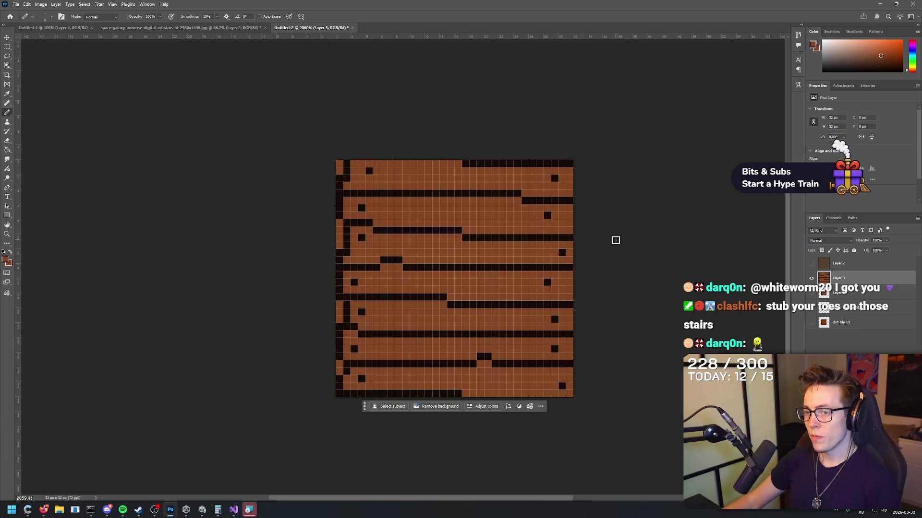
Re-export the touched-up tile as a PNG, replacing wood_tile_01.png in Materials.
click(16, 4)
mouse_move(52, 131)
click(126, 137)
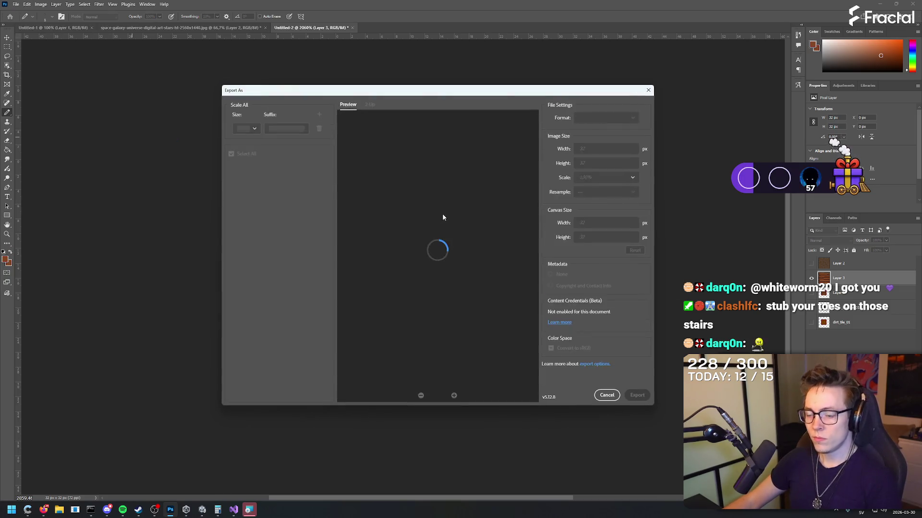
click(638, 396)
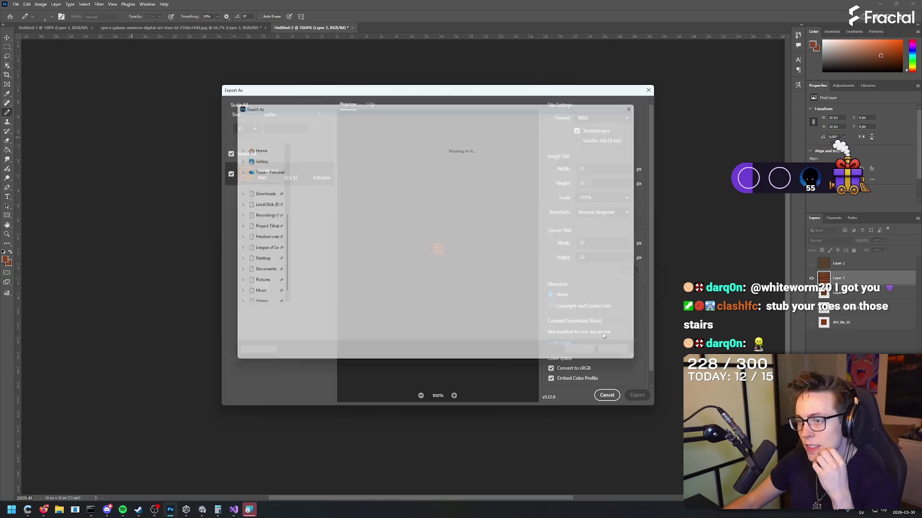
click(425, 169)
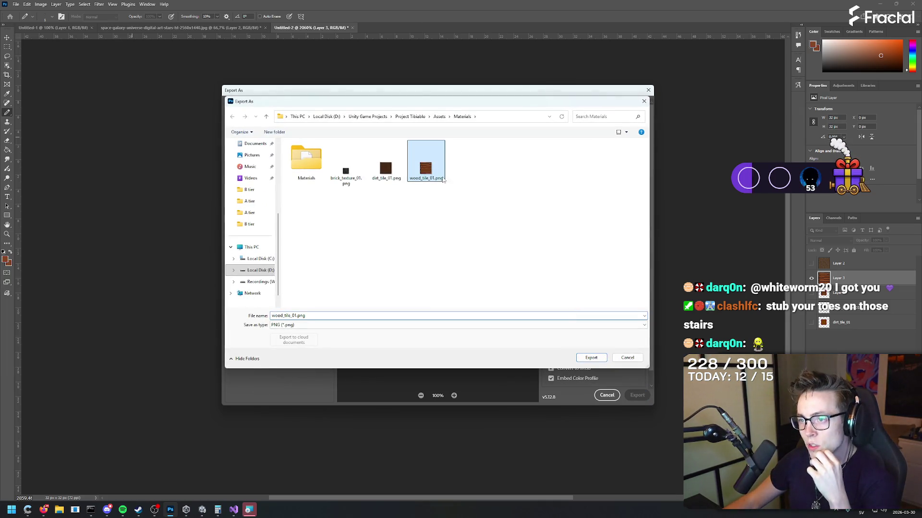
click(591, 358)
click(478, 255)
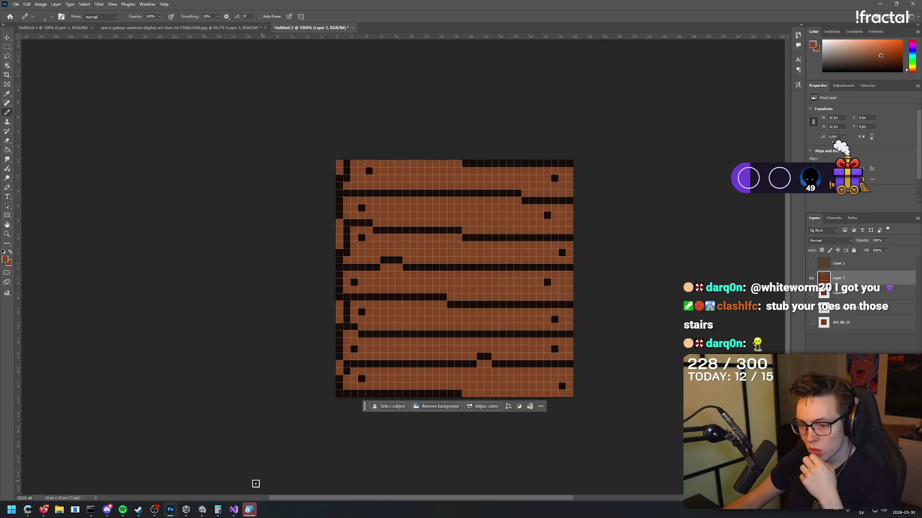
click(201, 509)
Zoom and tilt the Unity view across the touched-up floor, then return to Photoshop.
scroll(551, 309, up, 5)
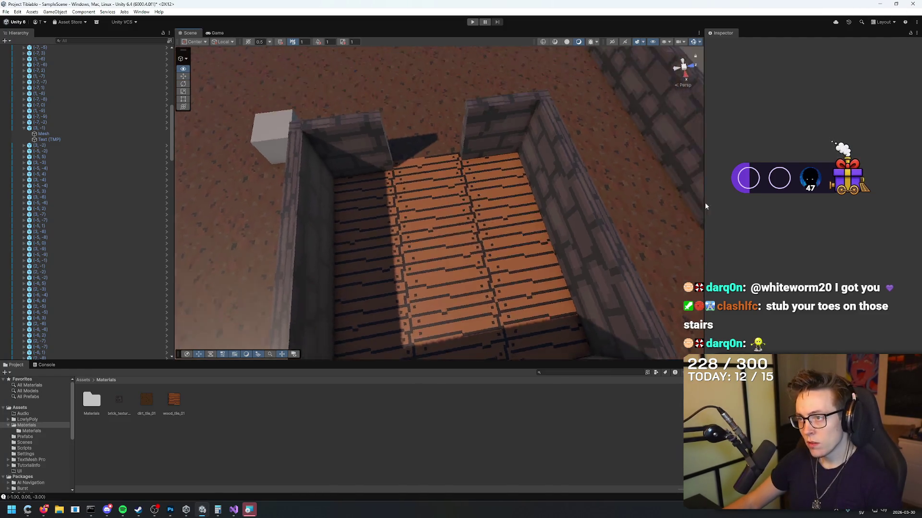
scroll(701, 203, up, 5)
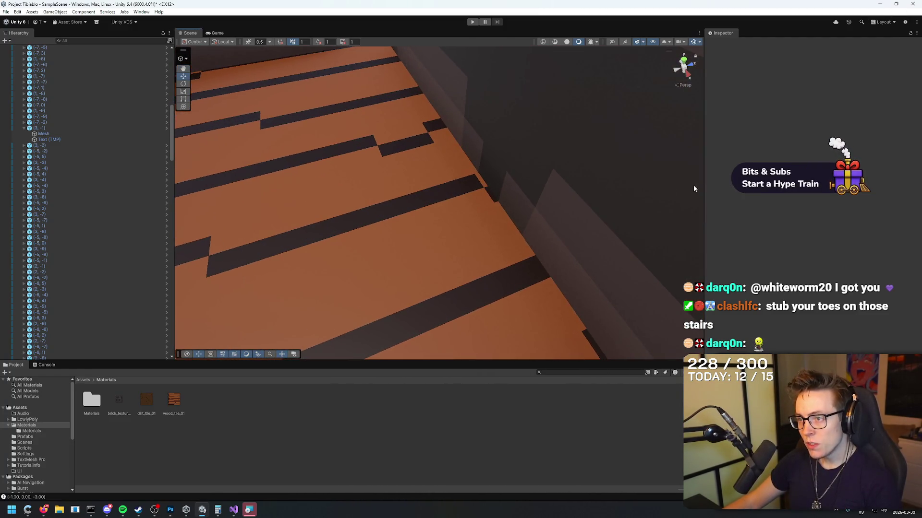
mouse_move(500, 165)
mouse_down()
mouse_move(449, 62)
mouse_move(453, 197)
mouse_move(457, 175)
mouse_move(469, 197)
mouse_move(680, 260)
mouse_move(634, 216)
mouse_move(643, 214)
mouse_move(473, 253)
mouse_move(678, 247)
mouse_move(683, 223)
mouse_move(681, 214)
mouse_move(608, 205)
mouse_move(319, 76)
mouse_move(483, 165)
mouse_move(663, 207)
mouse_move(669, 154)
mouse_move(636, 240)
mouse_move(552, 241)
mouse_up()
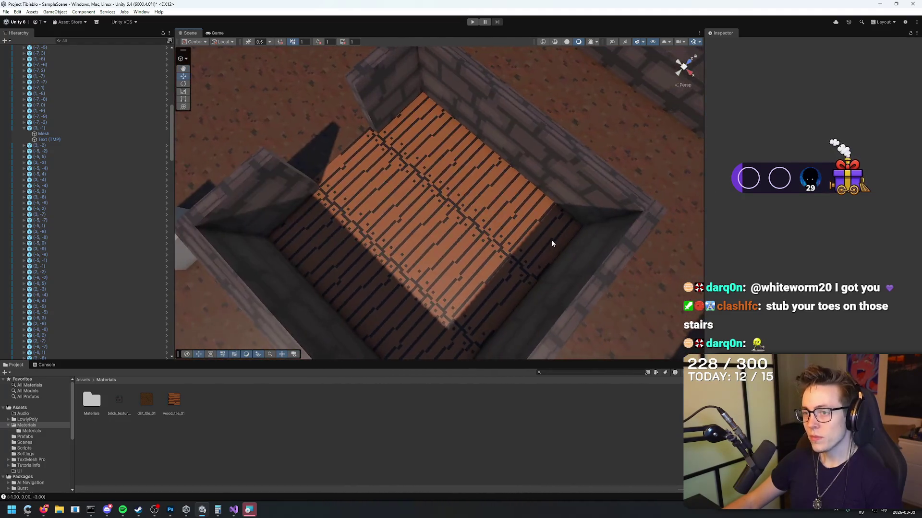
key(alt+Tab)
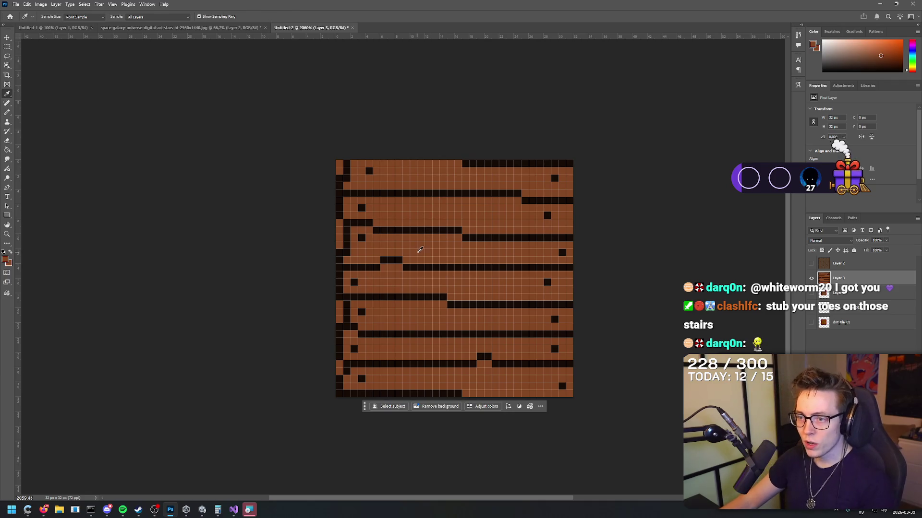
Lighten the foreground colour and paint trial highlight streaks across the upper planks.
click(5, 259)
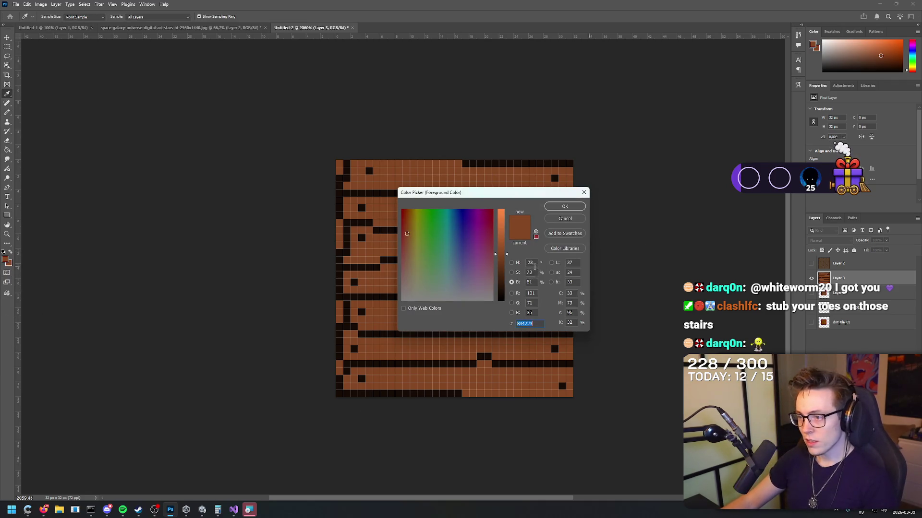
drag(508, 254, 507, 239)
click(566, 205)
mouse_move(418, 178)
mouse_down()
mouse_move(499, 178)
mouse_move(421, 179)
mouse_up()
key(ctrl+z)
mouse_move(485, 179)
mouse_down()
mouse_move(499, 178)
mouse_move(432, 171)
mouse_move(451, 171)
mouse_up()
drag(497, 221, 423, 212)
key(ctrl+z)
drag(493, 214, 410, 208)
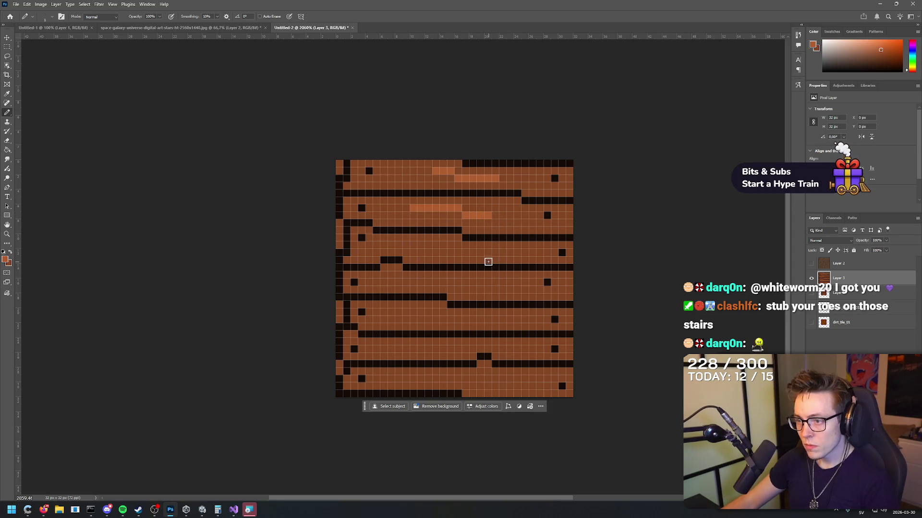
drag(488, 254, 412, 242)
mouse_move(422, 286)
mouse_down()
mouse_move(521, 293)
mouse_move(462, 282)
mouse_up()
Try highlight strokes on the middle and lower planks, then undo the trial streaks.
key(ctrl+z)
mouse_move(462, 325)
mouse_down()
mouse_move(396, 313)
mouse_move(406, 315)
mouse_up()
key(ctrl+z)
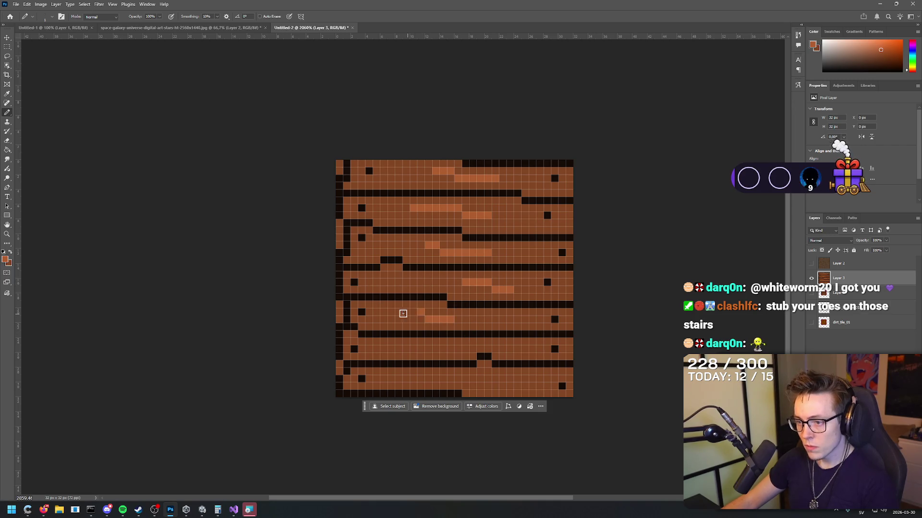
mouse_move(429, 349)
mouse_down()
mouse_move(390, 349)
mouse_move(439, 349)
mouse_up()
key(ctrl+z)
key(ctrl+z)
mouse_move(508, 349)
mouse_down()
mouse_move(529, 349)
mouse_move(485, 378)
mouse_up()
key(ctrl+z)
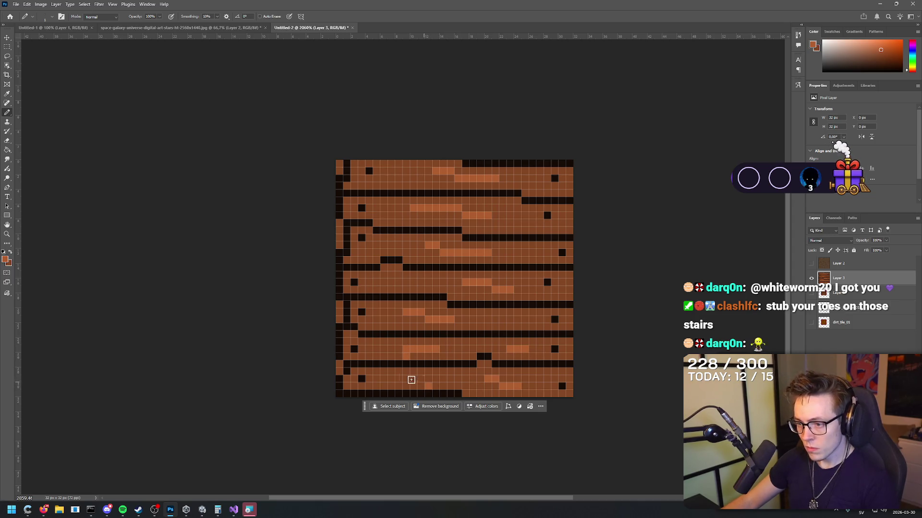
drag(420, 379, 410, 379)
scroll(432, 336, down, 8)
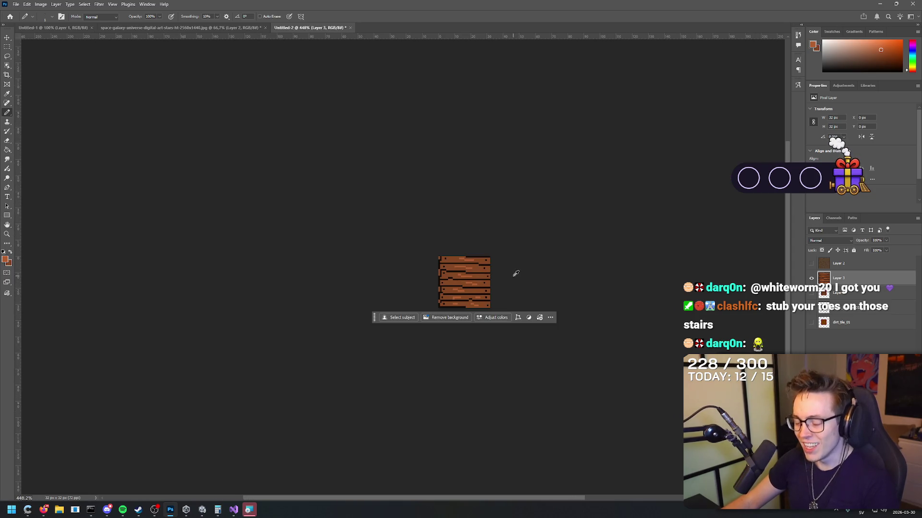
scroll(516, 274, up, 6)
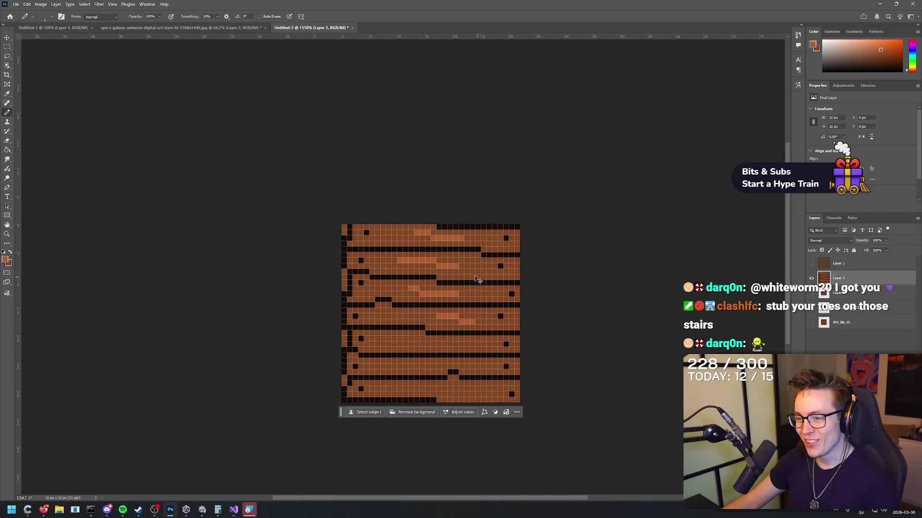
key(ctrl+z)
key(ctrl+z)
key(ctrl+z)
key(ctrl+z)
key(ctrl+z)
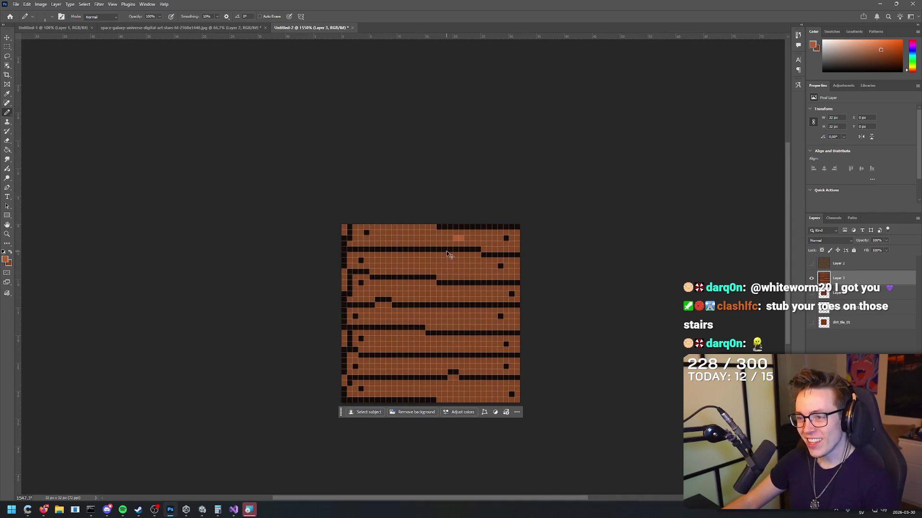
Darken the foreground colour to 894a25 and go back to the Pencil tool.
click(6, 260)
drag(501, 214, 505, 252)
click(567, 205)
key(b)
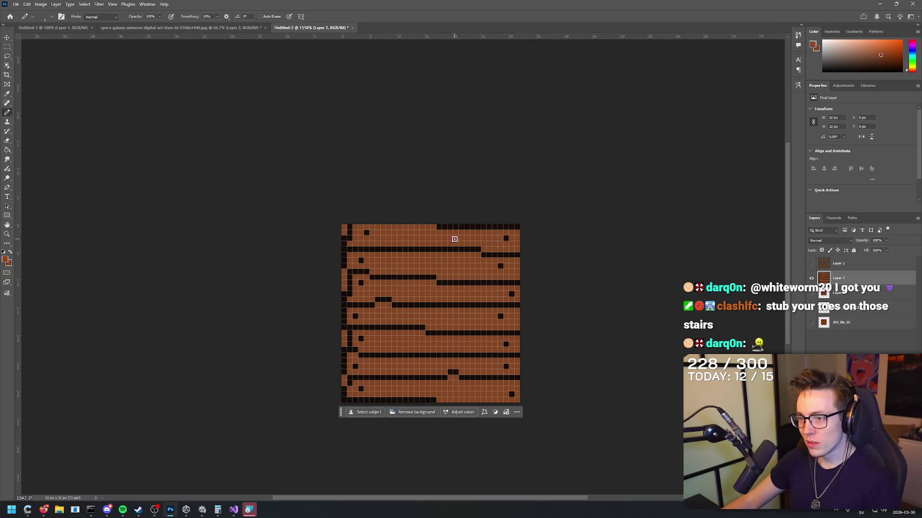
click(6, 260)
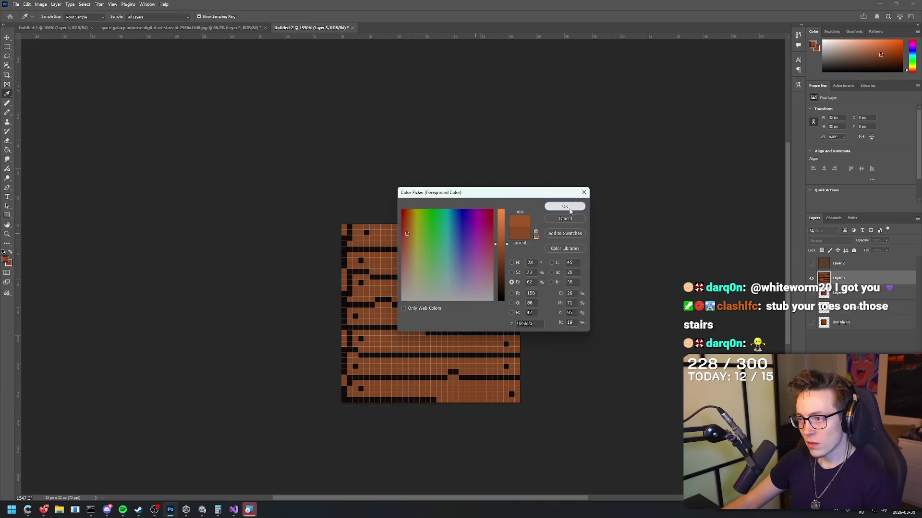
Confirm brown 9e562a and paint lighter highlight runs along the top and middle planks.
click(570, 208)
key(b)
drag(462, 239, 391, 235)
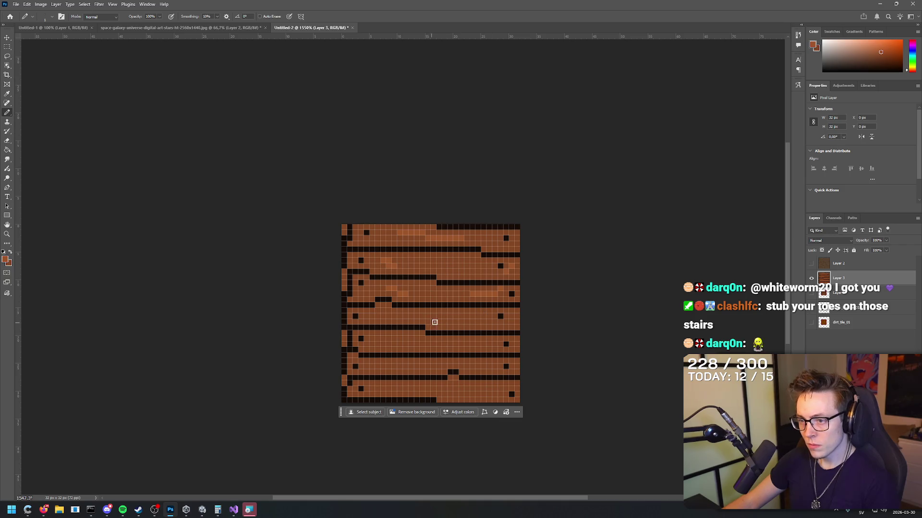
drag(453, 321, 426, 315)
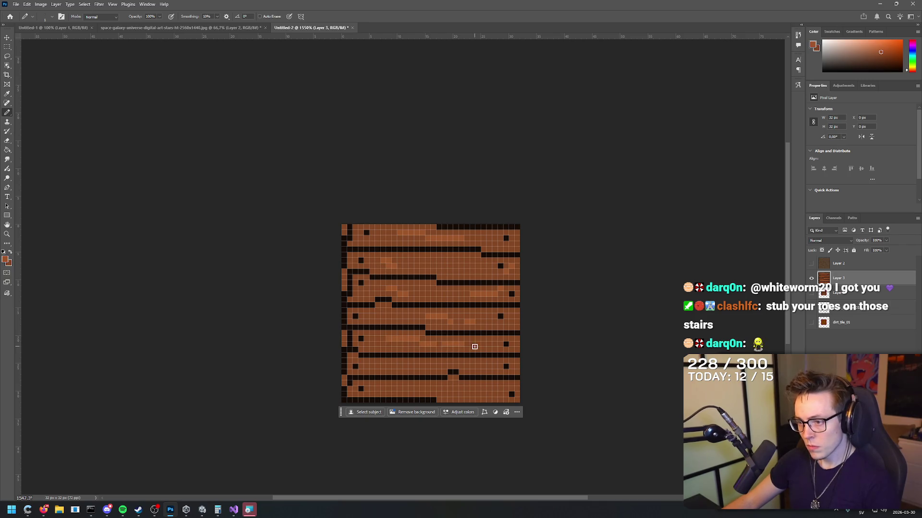
Add a black knot pixel, then sample the near-black and orange-brown from the tile.
click(448, 371)
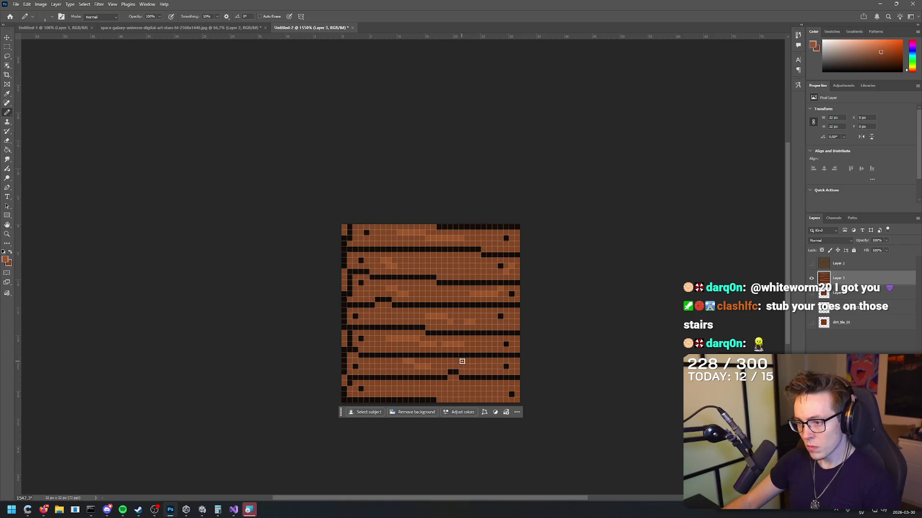
alt+click(506, 367)
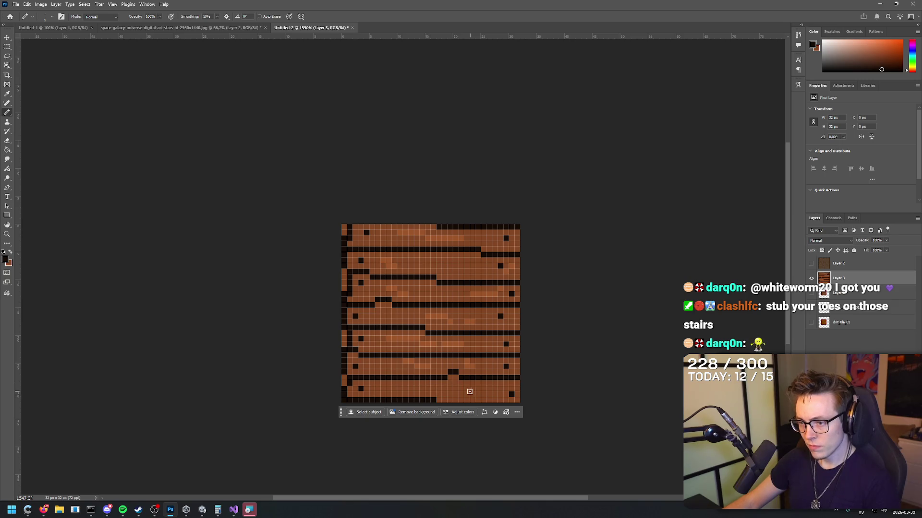
alt+click(427, 365)
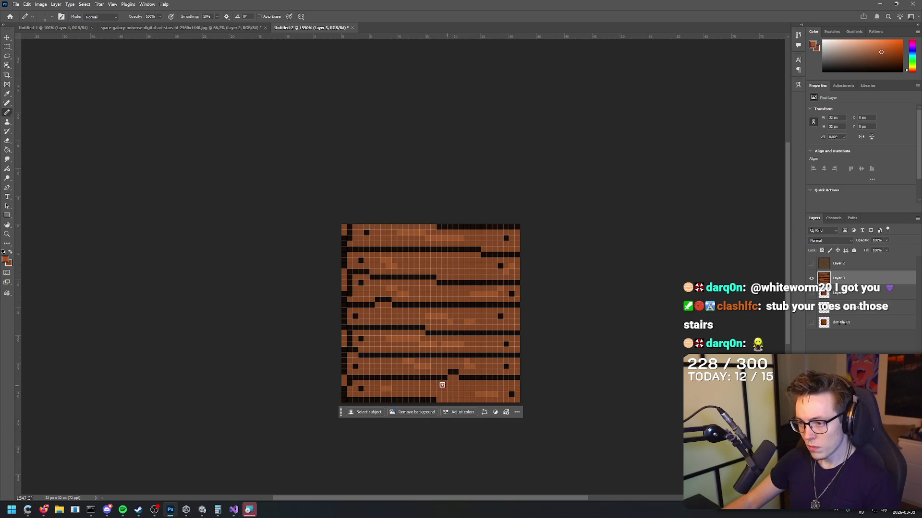
scroll(473, 168, down, 5)
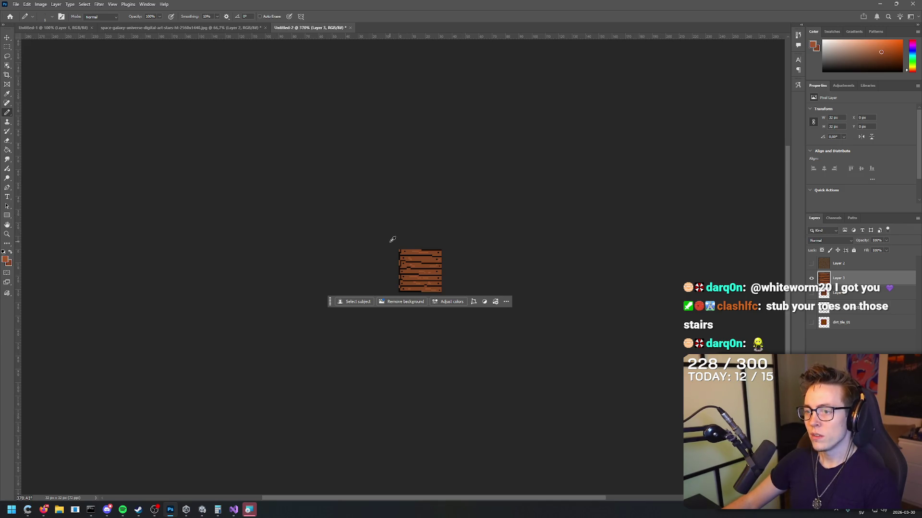
Zoom in and out over the tile and sample a lighter brown from the planks.
scroll(396, 242, up, 5)
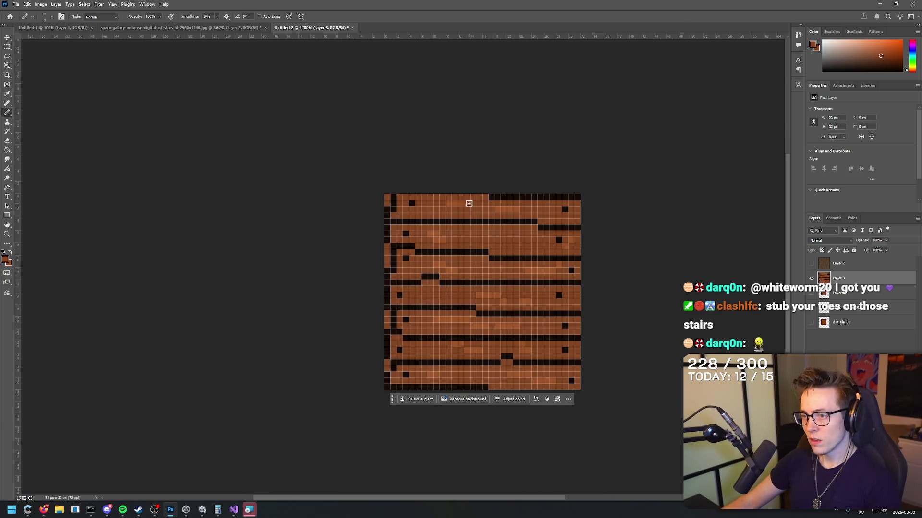
alt+click(450, 200)
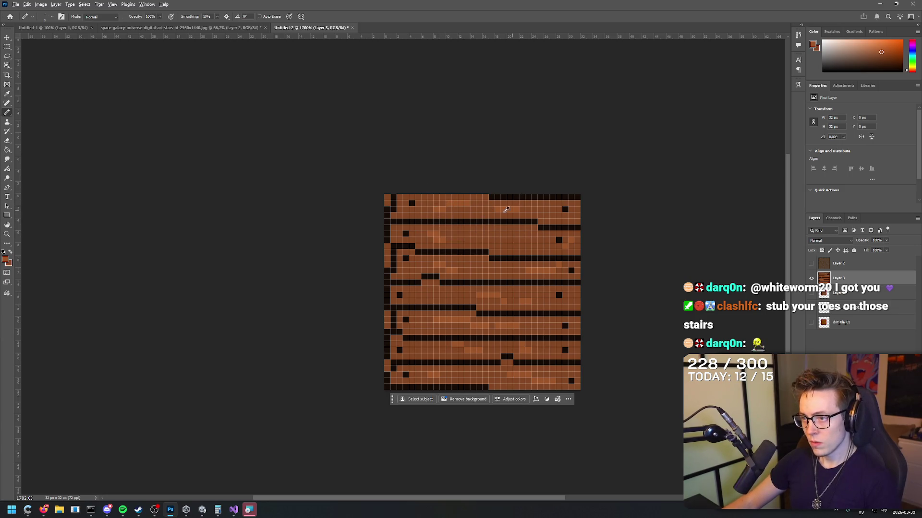
scroll(515, 208, down, 5)
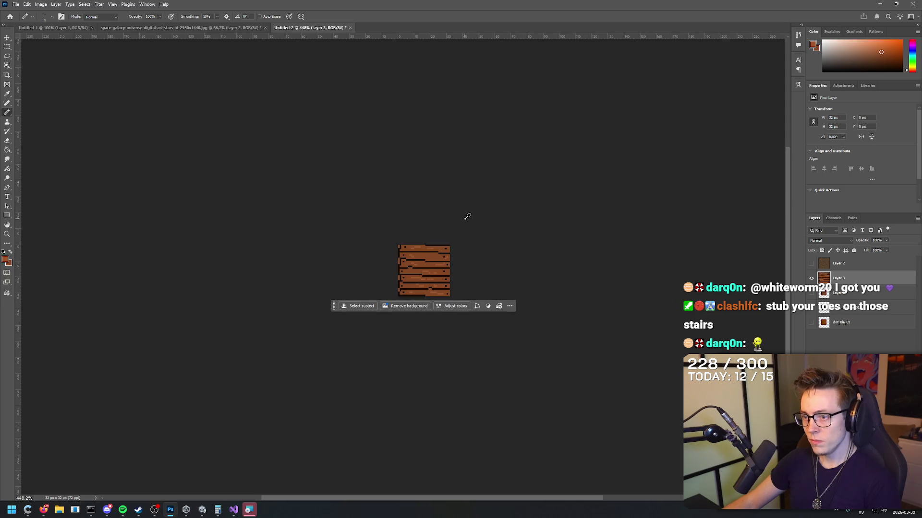
scroll(461, 218, up, 4)
key(i)
key(b)
scroll(450, 216, down, 3)
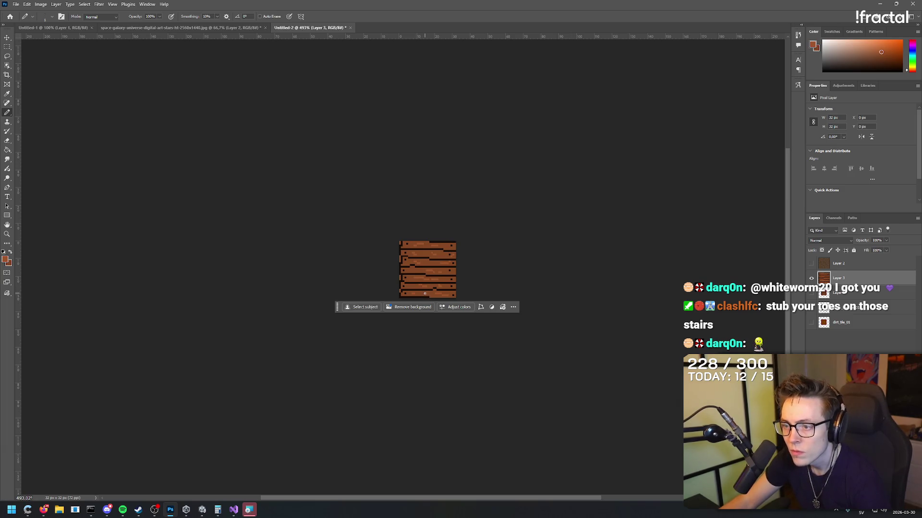
Sample more browns from the tile, then open the File menu to export.
alt+click(439, 295)
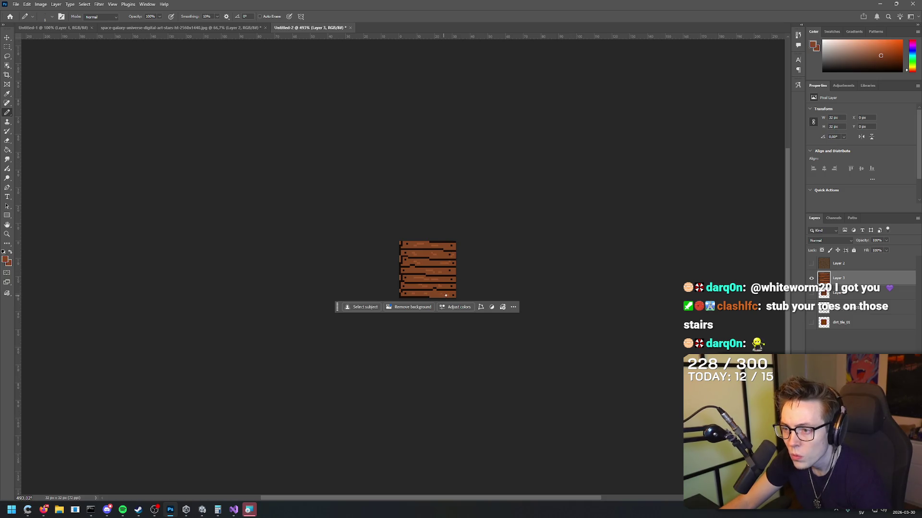
key(alt)
alt+click(429, 291)
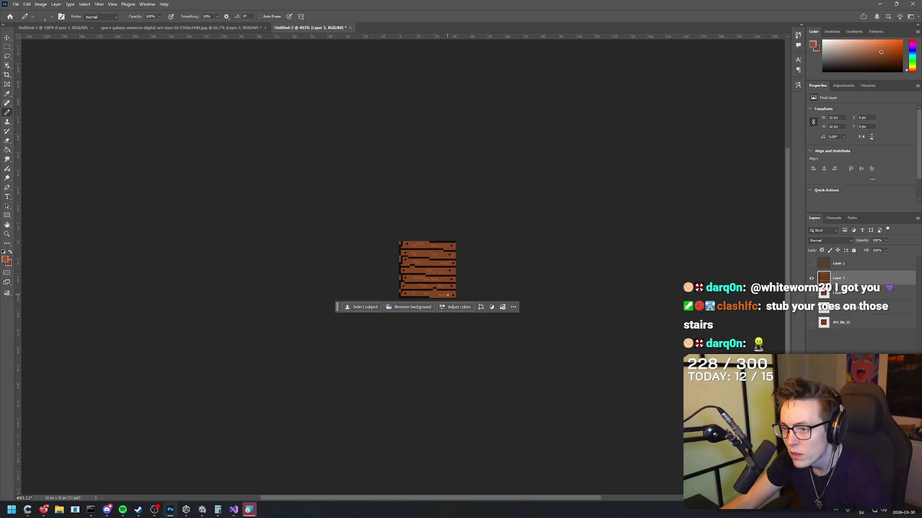
scroll(439, 295, up, 5)
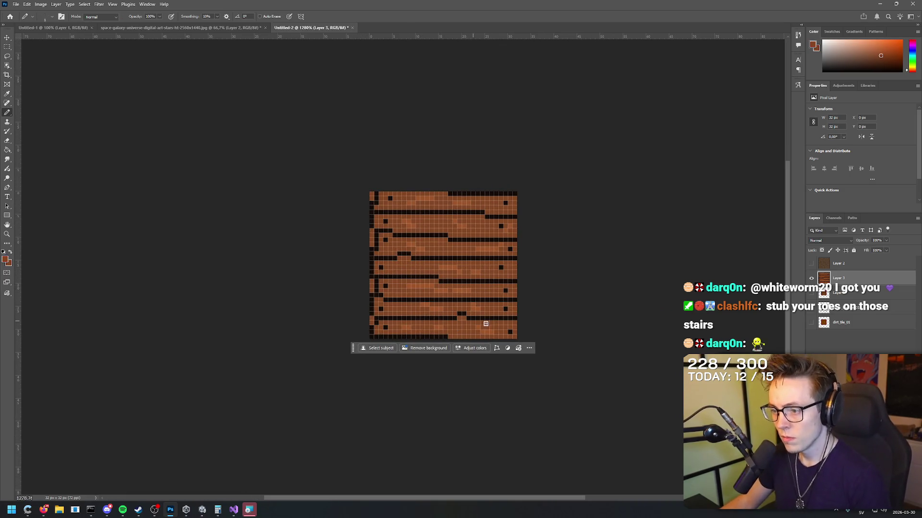
scroll(518, 225, down, 5)
click(16, 4)
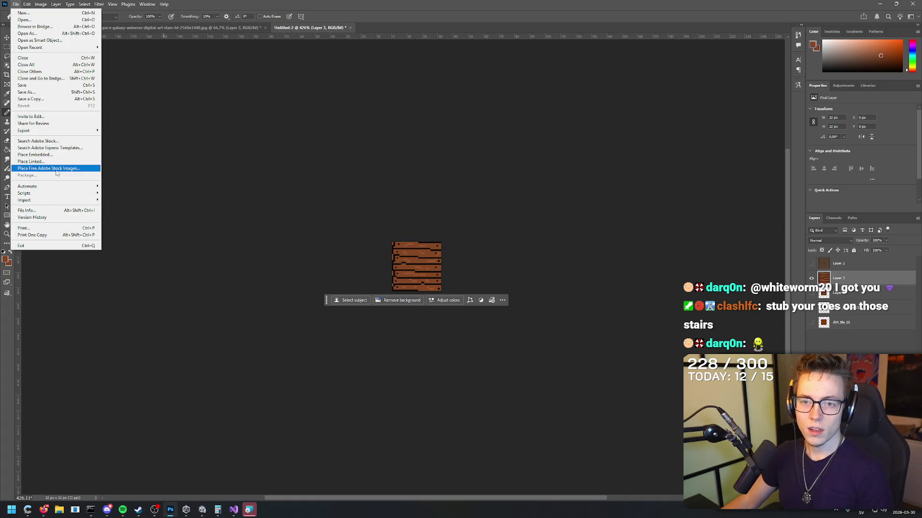
Export the tile as a PNG over wood_tile_01.png and view the refreshed floor in Unity.
mouse_move(66, 131)
click(126, 138)
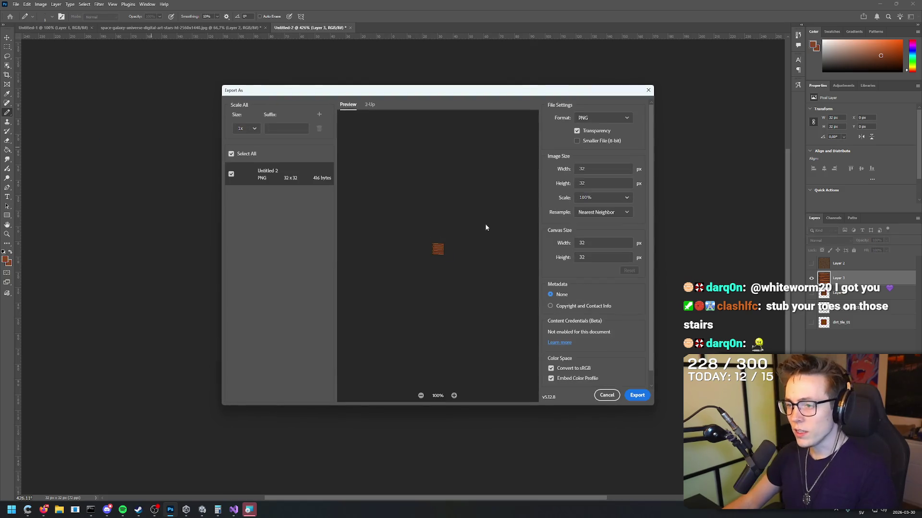
click(637, 395)
click(425, 165)
click(590, 358)
click(480, 256)
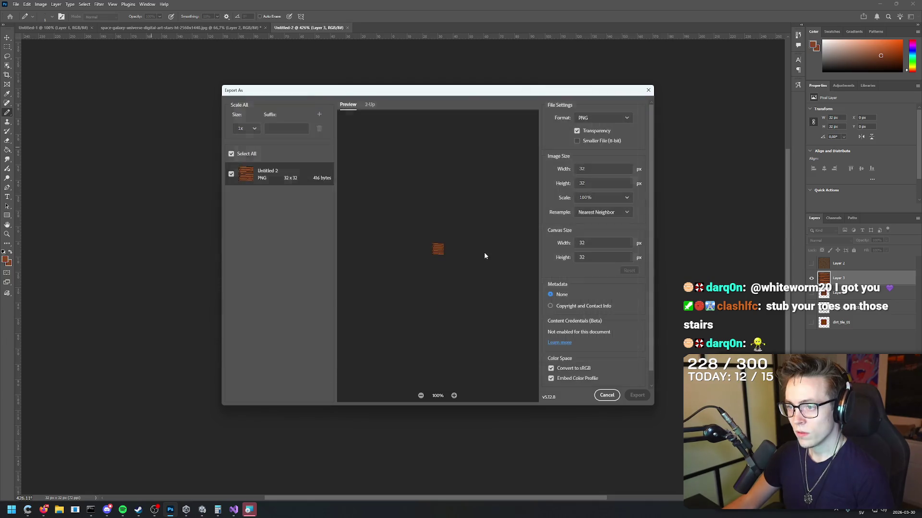
click(202, 510)
mouse_move(583, 232)
mouse_down()
mouse_move(563, 212)
mouse_move(830, 144)
mouse_move(624, 192)
mouse_move(608, 184)
mouse_move(586, 228)
mouse_move(495, 204)
mouse_move(390, 210)
mouse_move(519, 239)
mouse_move(491, 279)
mouse_up()
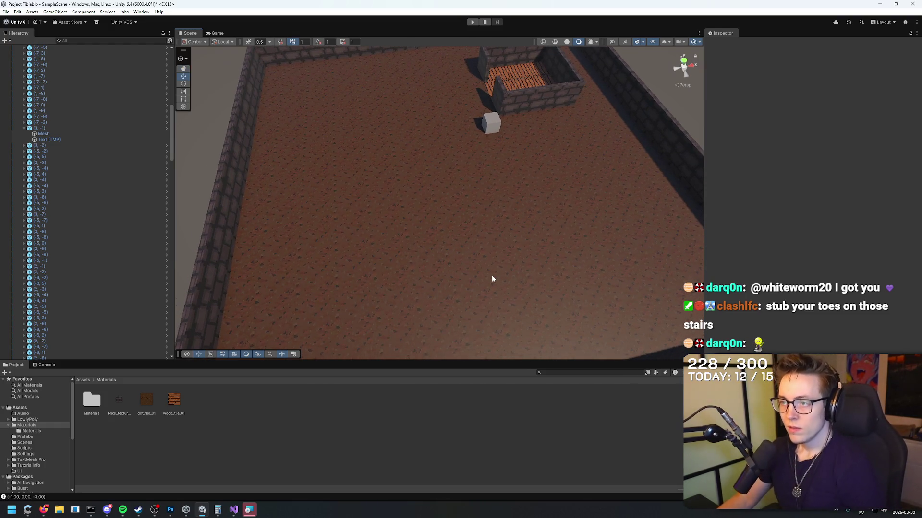
Finish the Blender installation with the support page option off, then open Windows search.
key(alt+Tab)
key(alt+Tab)
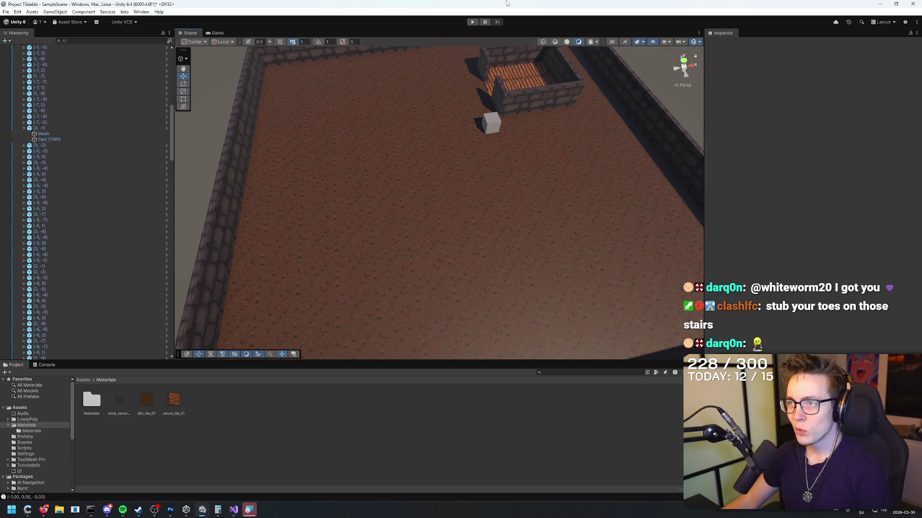
click(249, 509)
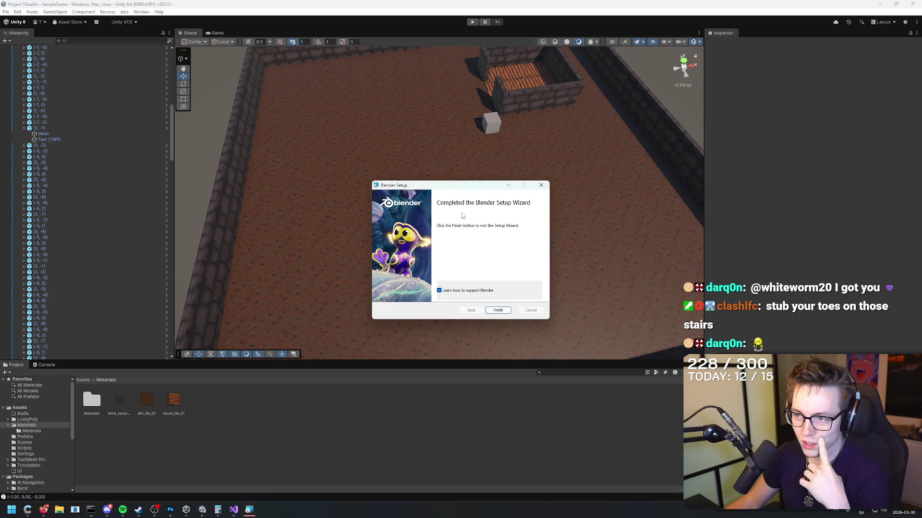
click(466, 290)
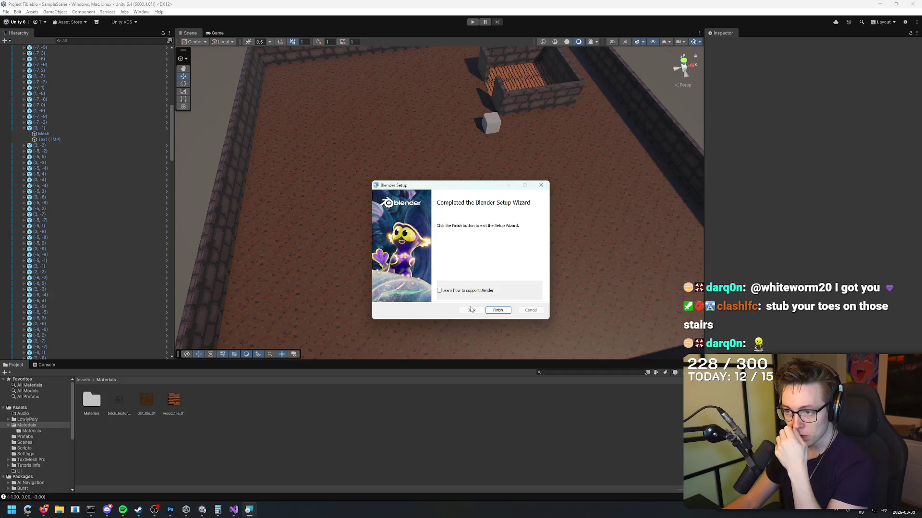
click(498, 312)
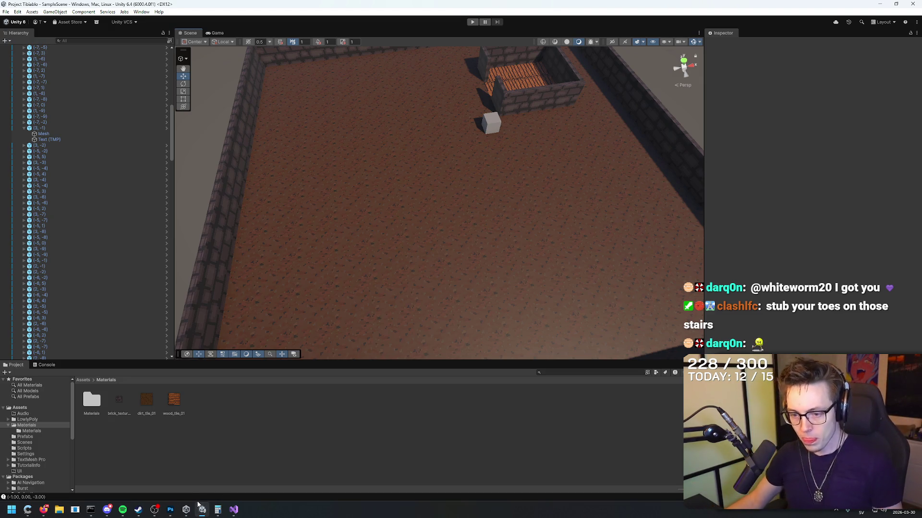
key(super)
Launch Blender, accept the default Quick Setup preferences, and start a new General file.
text(blender)
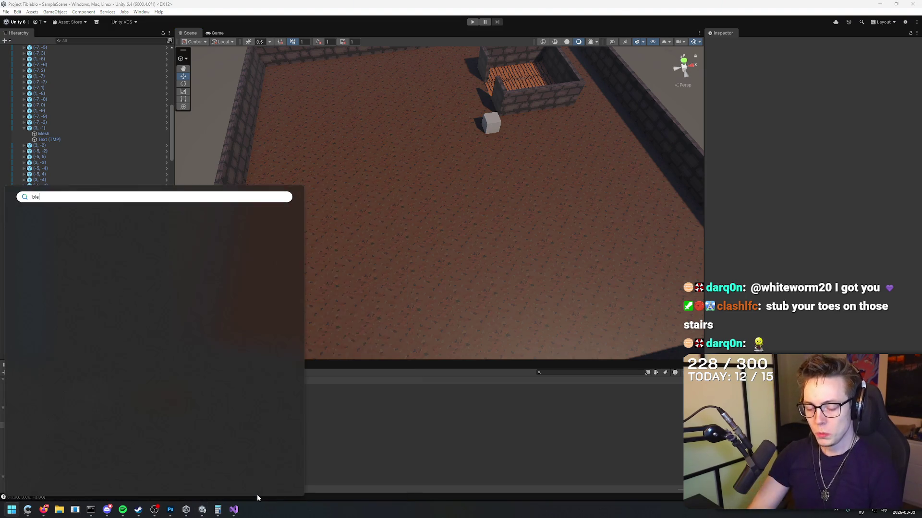
key(Return)
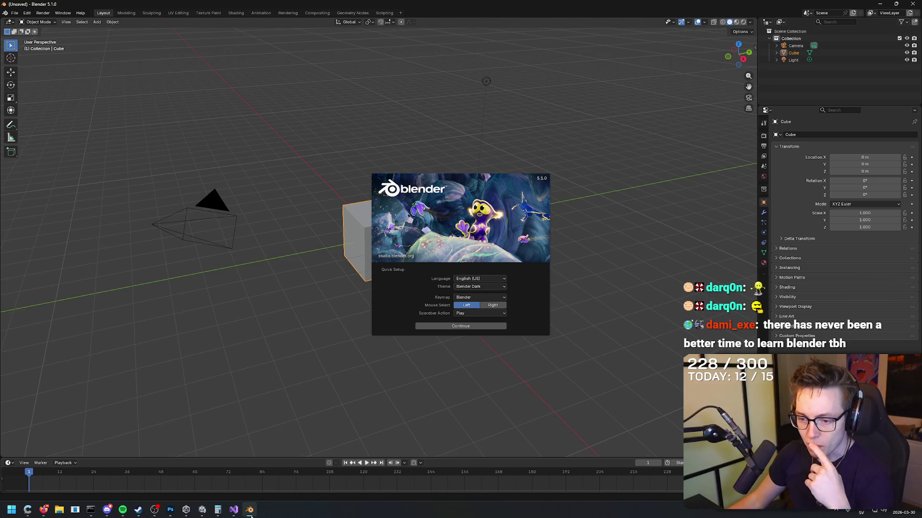
mouse_move(251, 515)
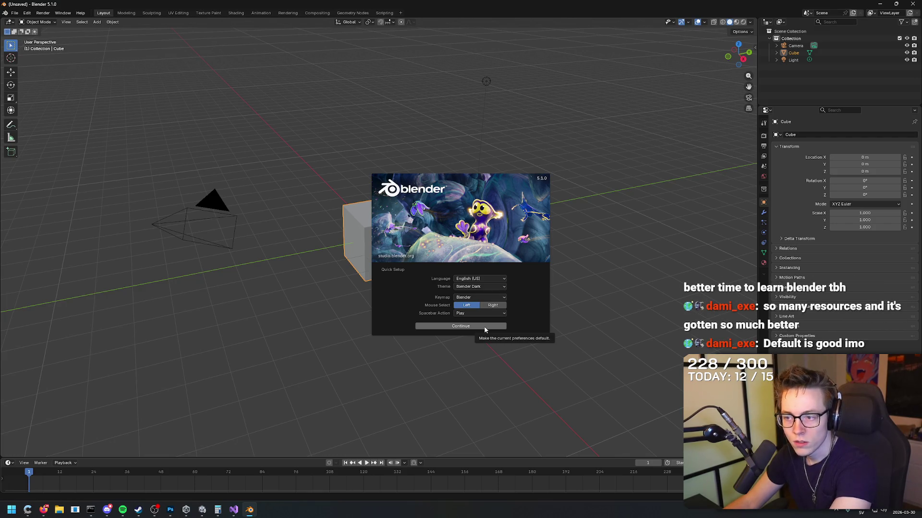
click(475, 326)
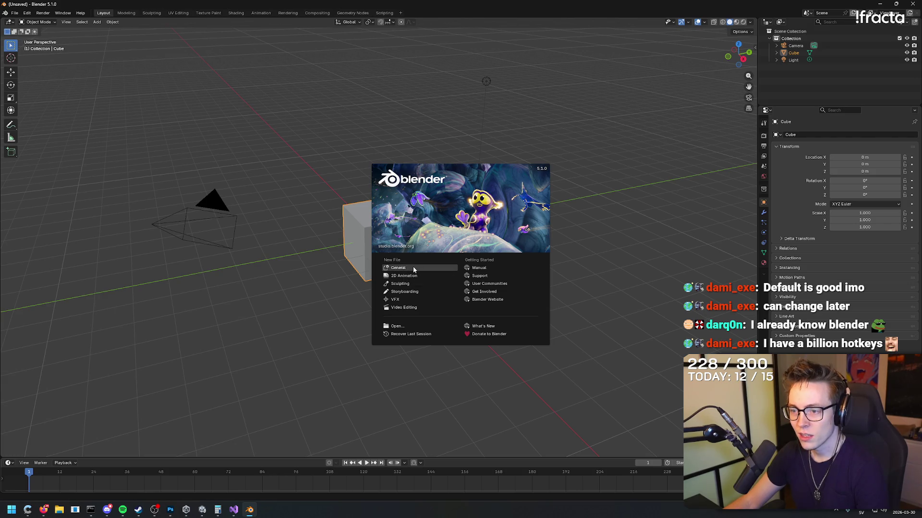
click(413, 268)
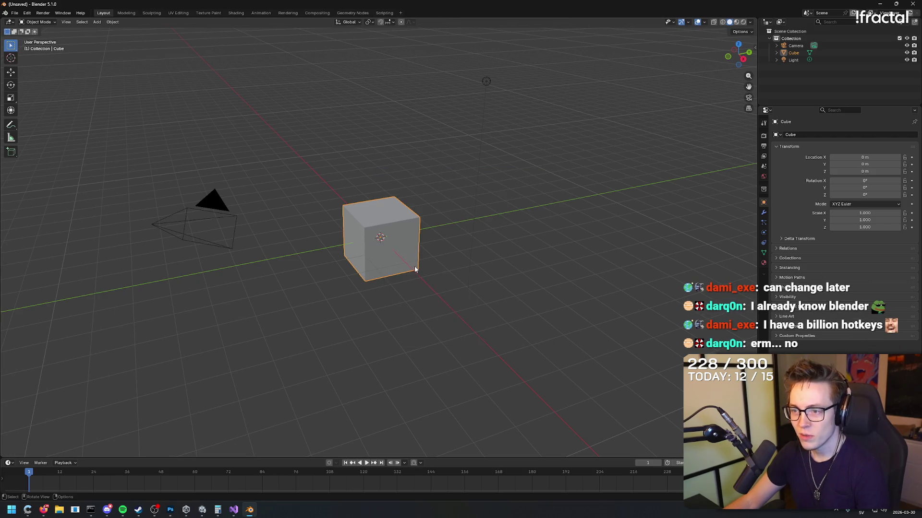
Shade the default cube smooth, then select and delete it.
right_click(459, 200)
right_click(440, 161)
click(439, 165)
click(443, 163)
mouse_move(443, 163)
mouse_down()
mouse_move(434, 152)
mouse_move(446, 187)
mouse_move(471, 188)
mouse_move(422, 207)
mouse_move(524, 212)
mouse_move(468, 168)
mouse_move(459, 198)
mouse_move(411, 192)
mouse_move(470, 188)
mouse_move(431, 200)
mouse_move(490, 159)
mouse_move(475, 185)
mouse_move(420, 215)
mouse_up()
click(386, 231)
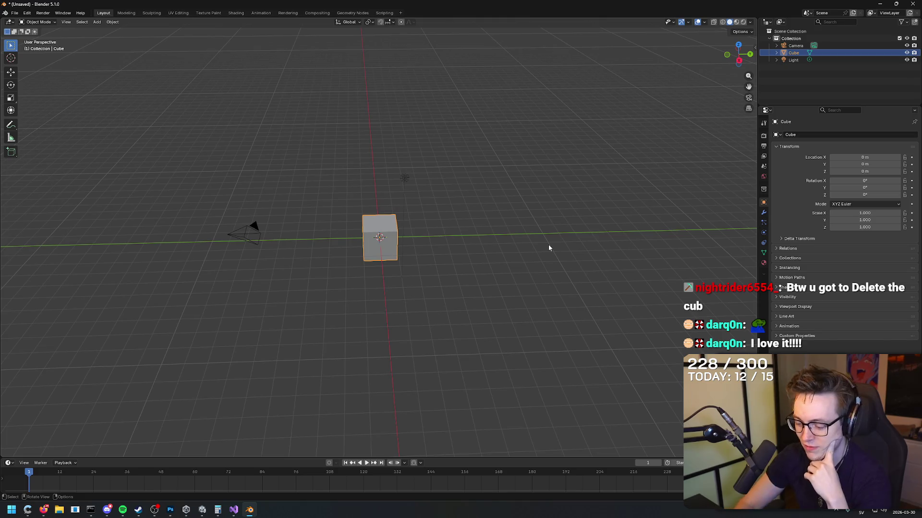
key(Delete)
mouse_move(475, 237)
mouse_down()
mouse_move(484, 216)
mouse_move(483, 239)
mouse_move(481, 224)
mouse_move(442, 237)
mouse_move(380, 311)
mouse_move(545, 277)
mouse_move(487, 251)
mouse_up()
Reposition the 3D cursor in the empty scene and orbit around it.
shift+right_click(446, 227)
shift+right_click(420, 235)
shift+right_click(400, 239)
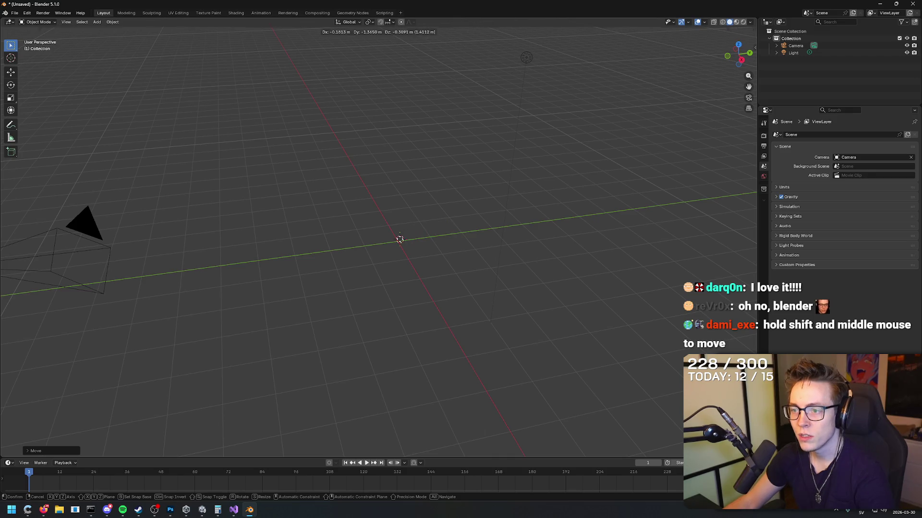
shift+right_click(402, 242)
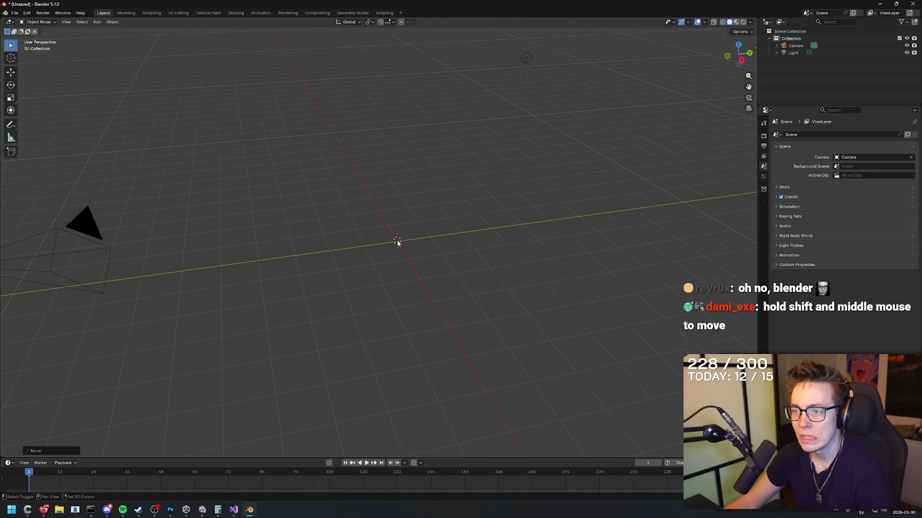
mouse_move(463, 244)
mouse_down()
mouse_move(404, 226)
mouse_move(423, 245)
mouse_move(451, 240)
mouse_move(360, 243)
mouse_move(391, 256)
mouse_up()
mouse_move(304, 218)
mouse_down()
mouse_move(367, 240)
mouse_move(211, 247)
mouse_move(583, 286)
mouse_move(570, 306)
mouse_up()
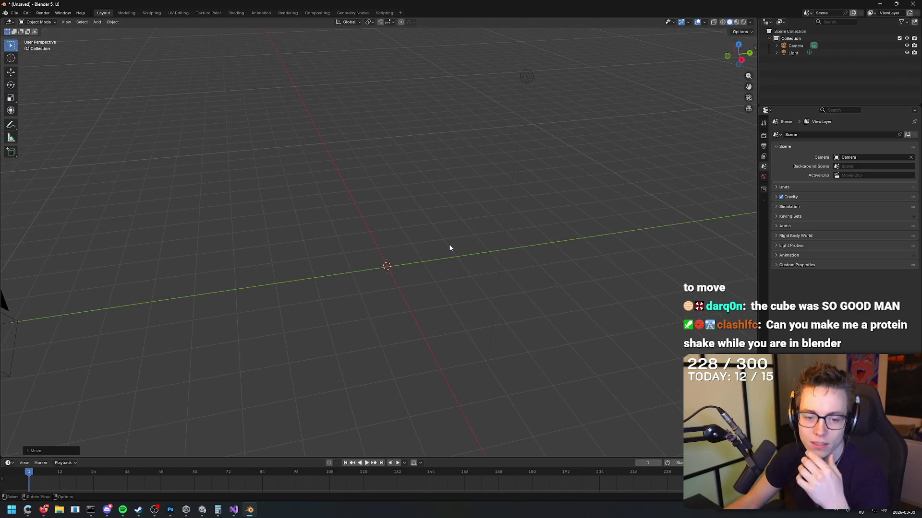
drag(454, 247, 445, 214)
mouse_move(476, 256)
mouse_down()
mouse_move(477, 344)
mouse_move(479, 272)
mouse_move(482, 306)
mouse_move(471, 266)
mouse_move(458, 275)
mouse_up()
mouse_move(558, 224)
mouse_down()
mouse_move(369, 290)
mouse_move(396, 287)
mouse_move(465, 206)
mouse_move(477, 175)
mouse_move(478, 208)
mouse_up()
scroll(477, 208, down, 3)
drag(498, 380, 514, 262)
drag(472, 285, 493, 375)
key(KP_1)
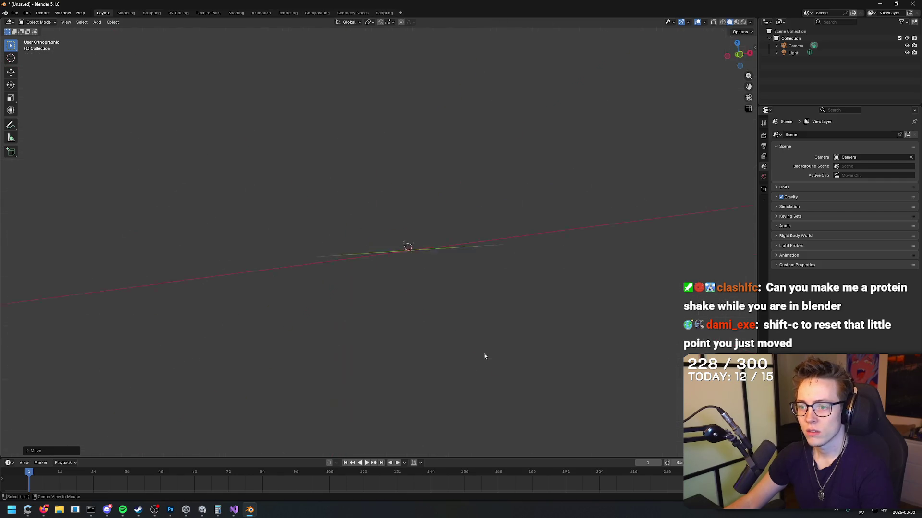
mouse_move(479, 328)
mouse_down()
mouse_move(212, 88)
mouse_move(422, 280)
mouse_move(424, 315)
mouse_move(618, 158)
mouse_move(351, 269)
mouse_move(648, 142)
mouse_move(406, 201)
mouse_up()
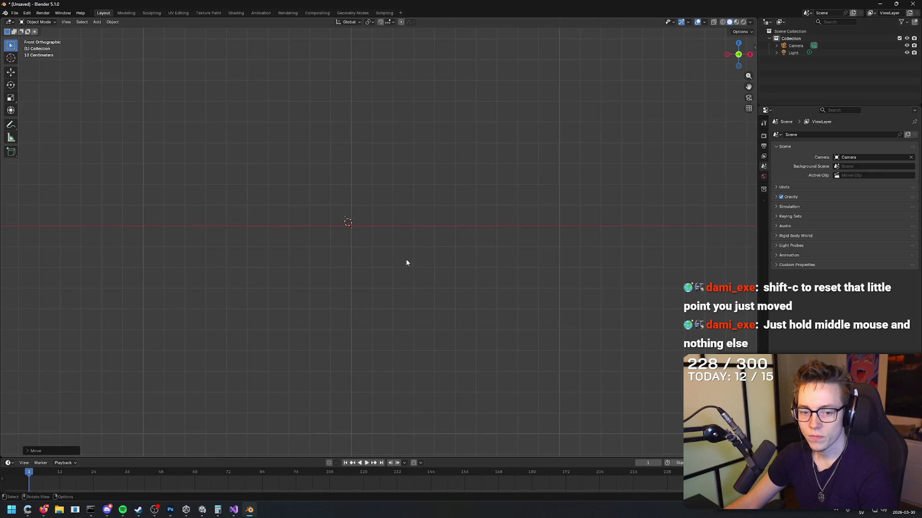
mouse_move(390, 235)
mouse_down()
mouse_move(406, 206)
mouse_move(397, 168)
mouse_move(310, 171)
mouse_move(319, 255)
mouse_move(306, 253)
mouse_move(468, 119)
mouse_move(253, 82)
mouse_move(255, 67)
mouse_move(471, 158)
mouse_move(455, 281)
mouse_move(440, 303)
mouse_move(411, 302)
mouse_move(398, 264)
mouse_move(403, 286)
mouse_up()
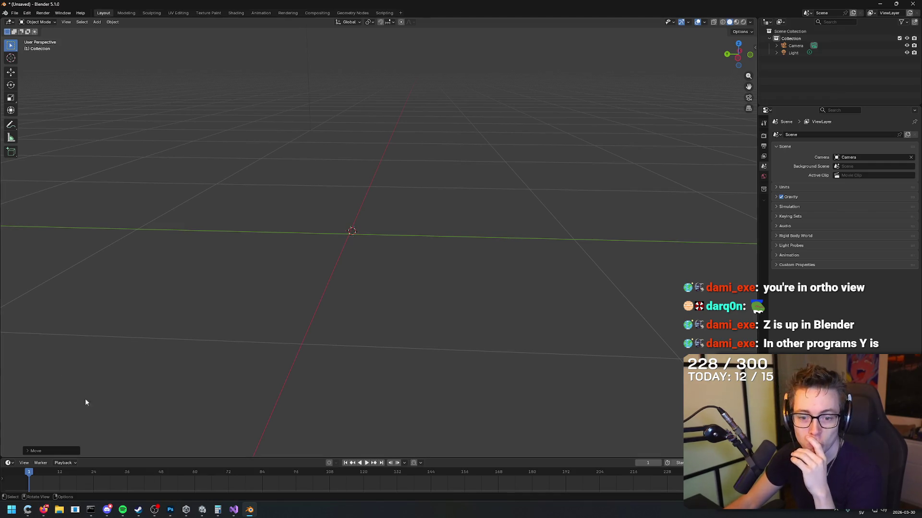
click(55, 511)
click(44, 510)
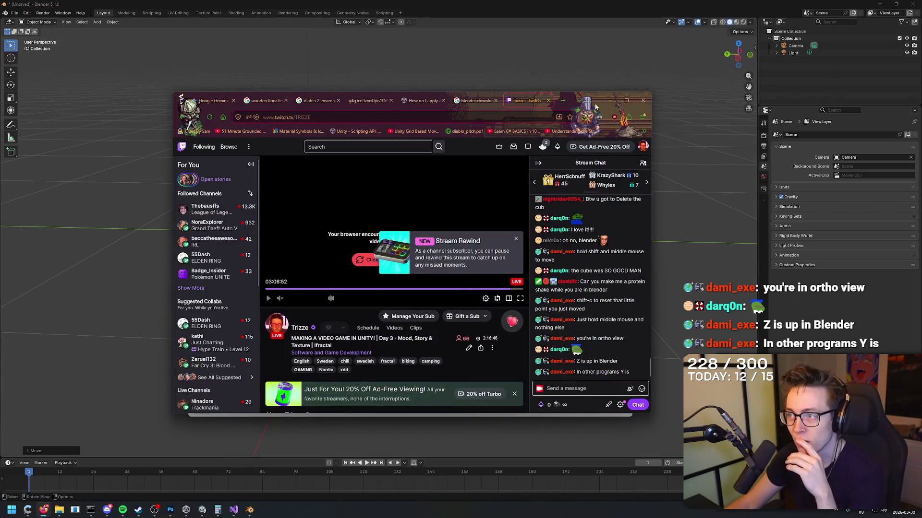
click(591, 103)
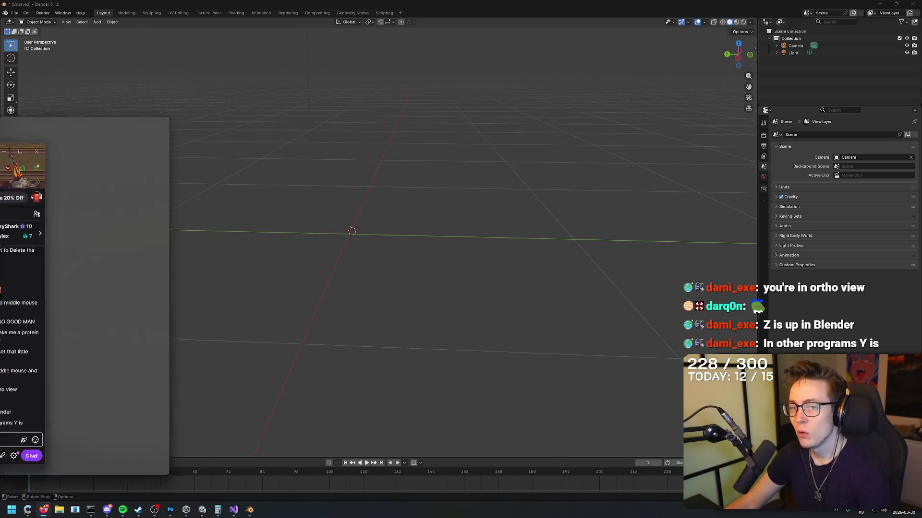
click(44, 510)
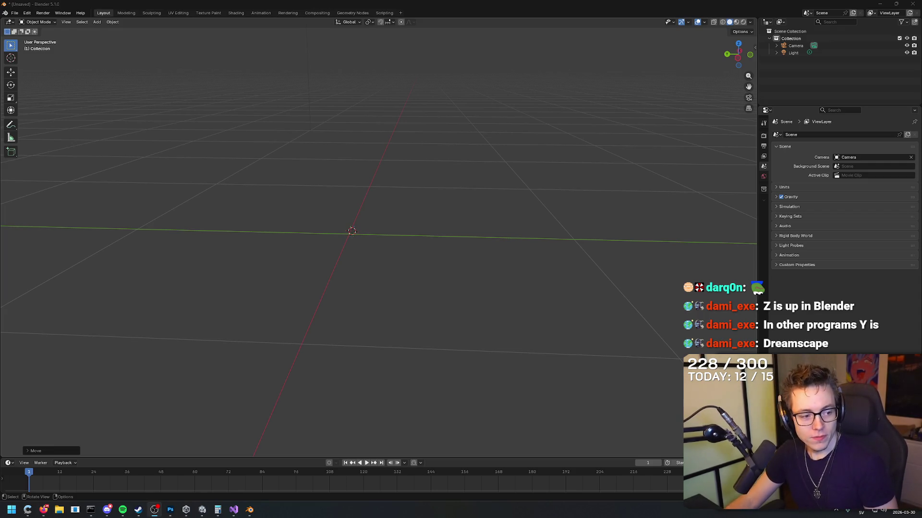
key(alt+Tab)
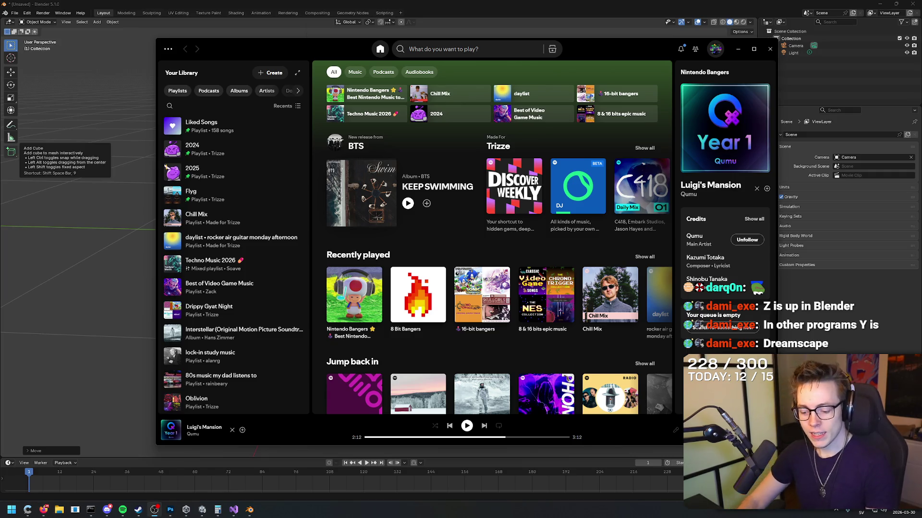
Open Notepad and type the tutorial's welcome and 'how to use Blender' lines.
key(super)
text(notepad)
key(Return)
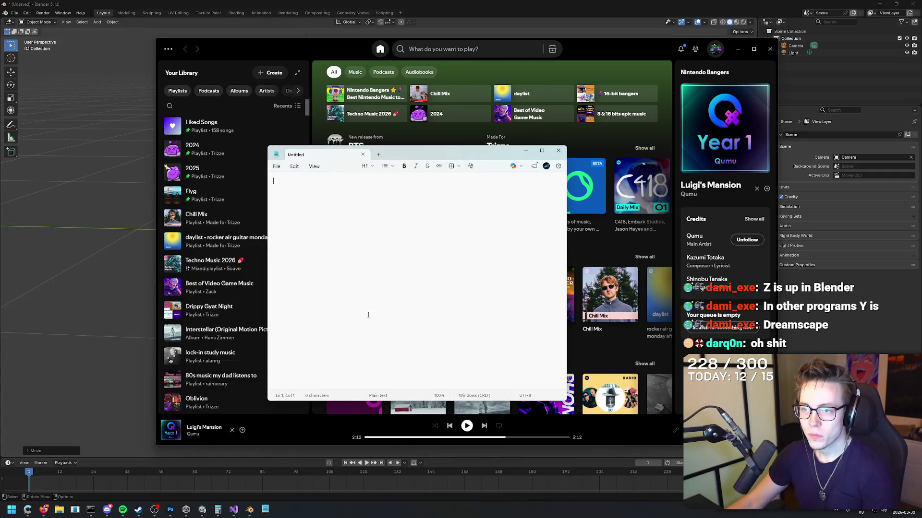
text(WE)
text(LCO)
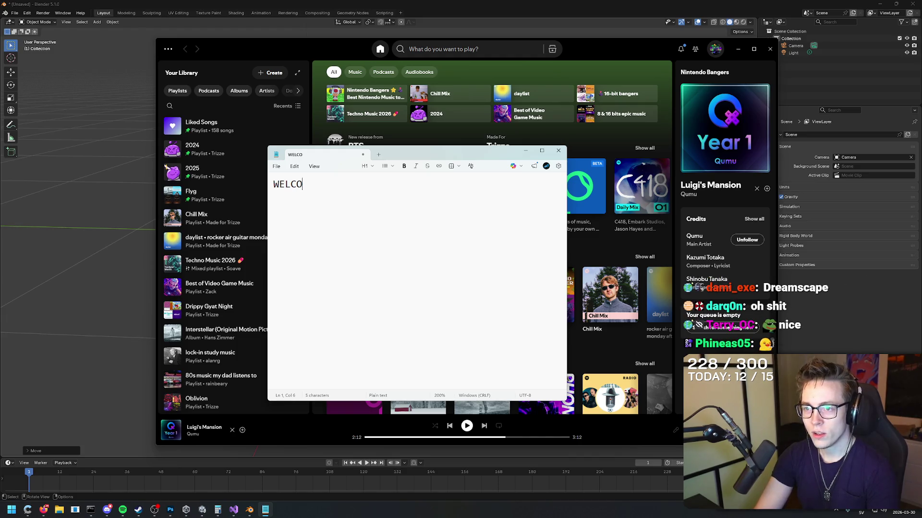
text(UTORIAL)
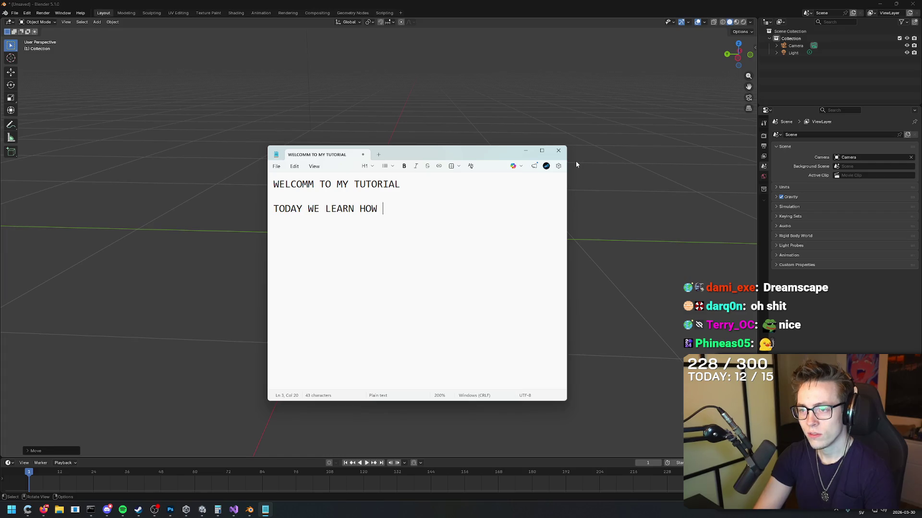
text(OW T)
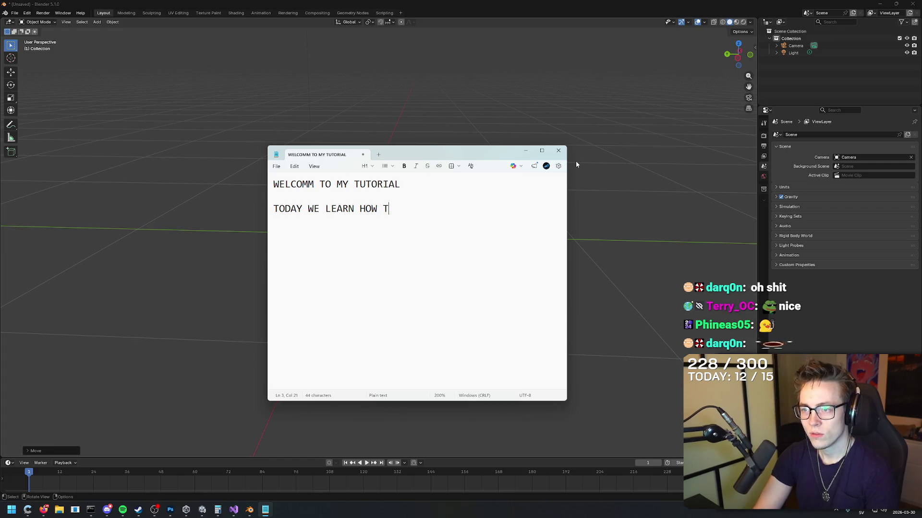
text(O USE BL)
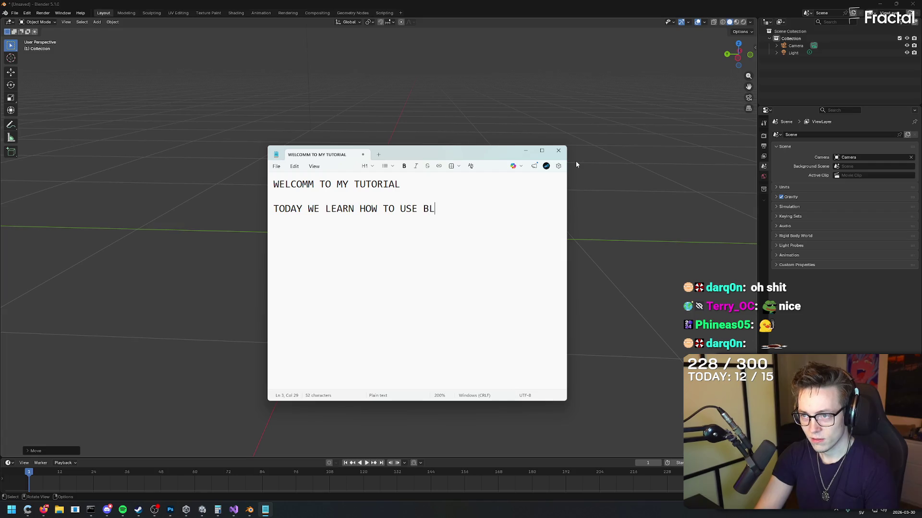
text(ENDER)
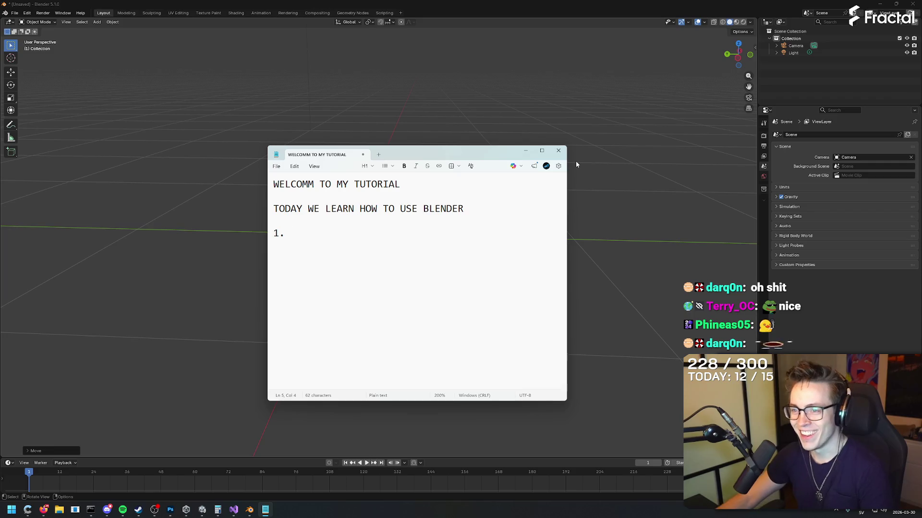
click(577, 164)
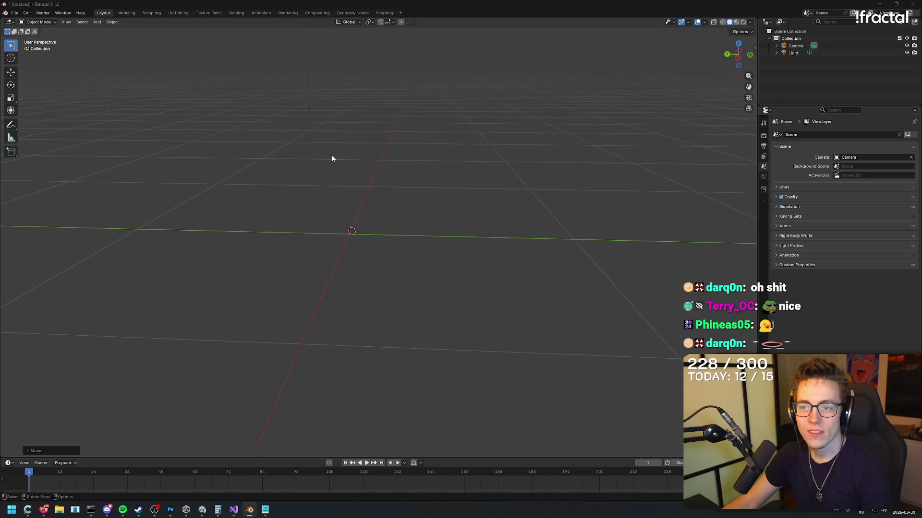
key(alt+Tab)
text(follow)
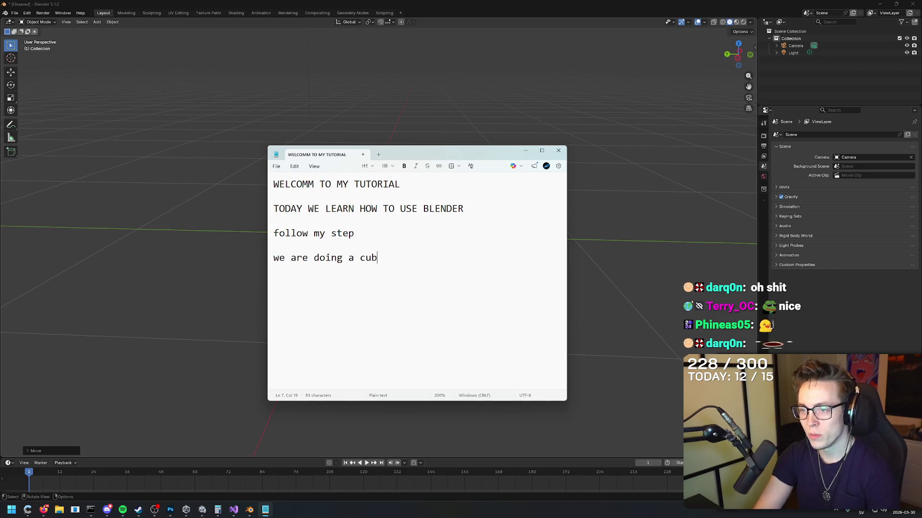
key(alt+Tab)
Add a cube back into the Blender scene and type the 'thanks dont forget to' line.
right_click(387, 146)
click(386, 146)
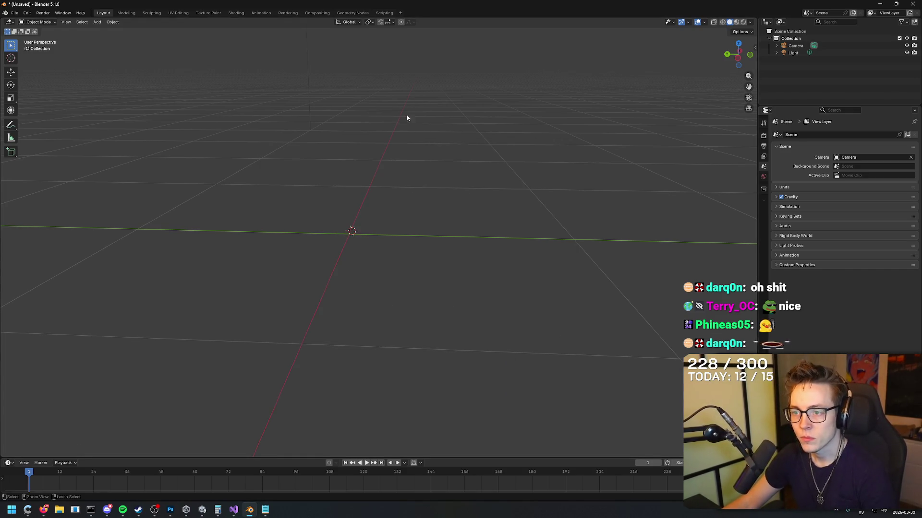
scroll(565, 170, down, 6)
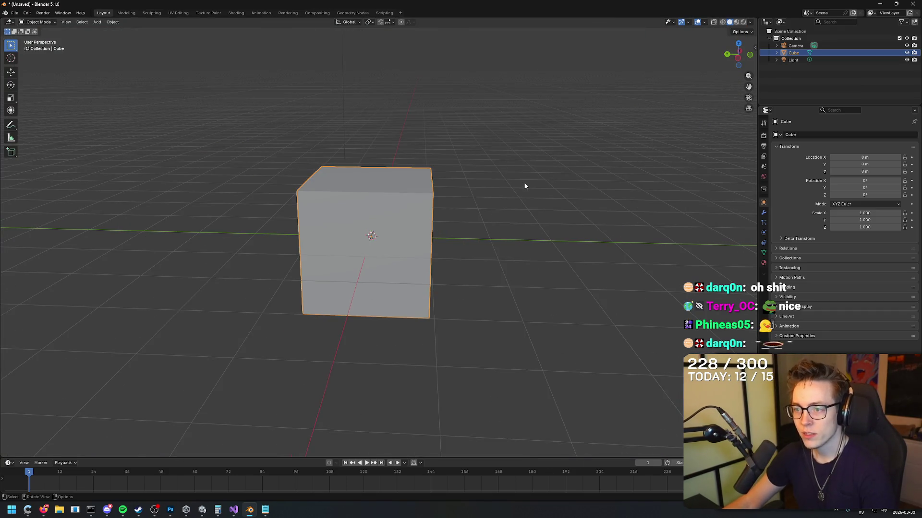
key(alt+Tab)
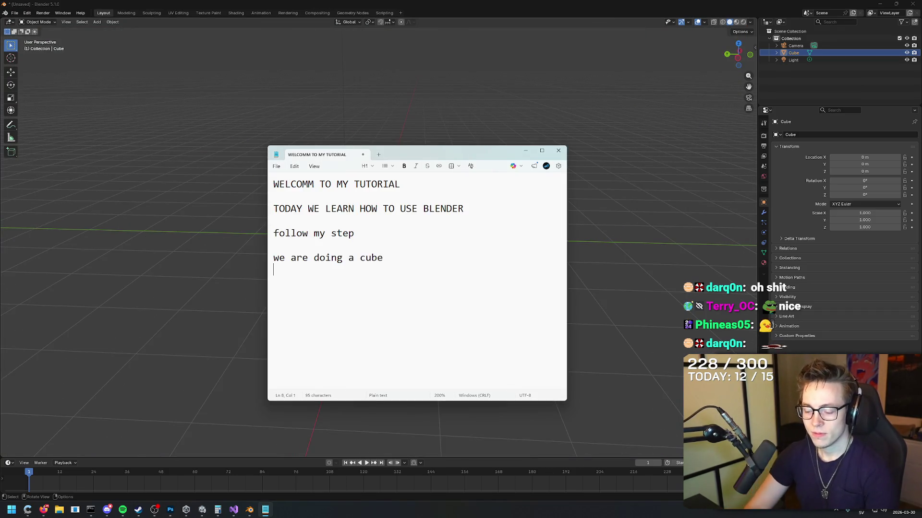
text(hanks dont forget to subscribe!!!!)
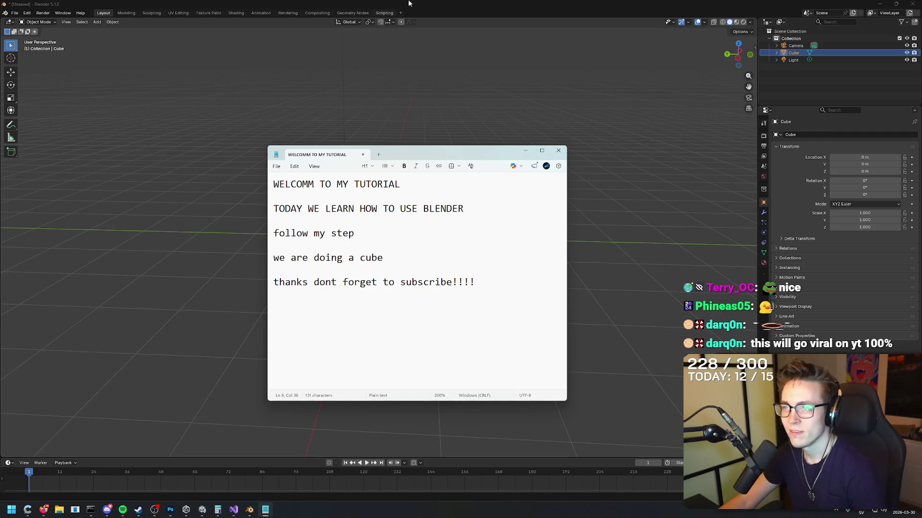
key(alt+Tab)
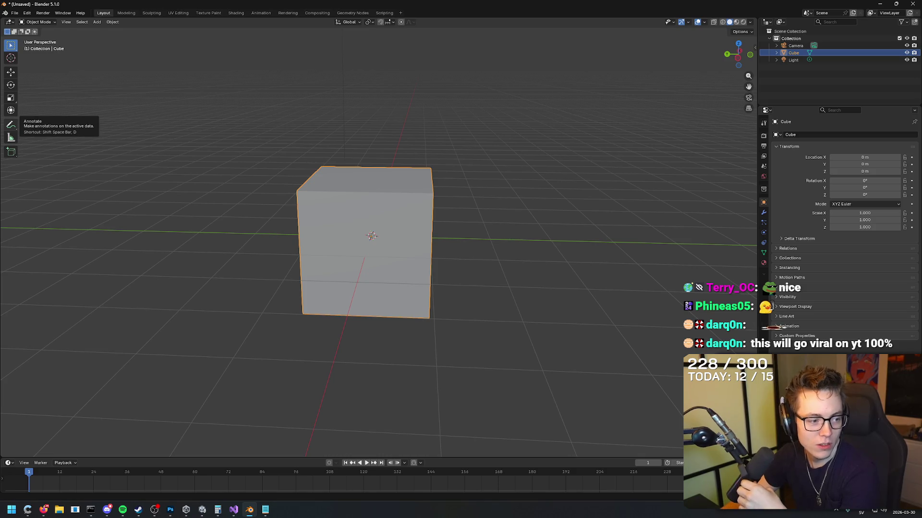
key(alt+Tab)
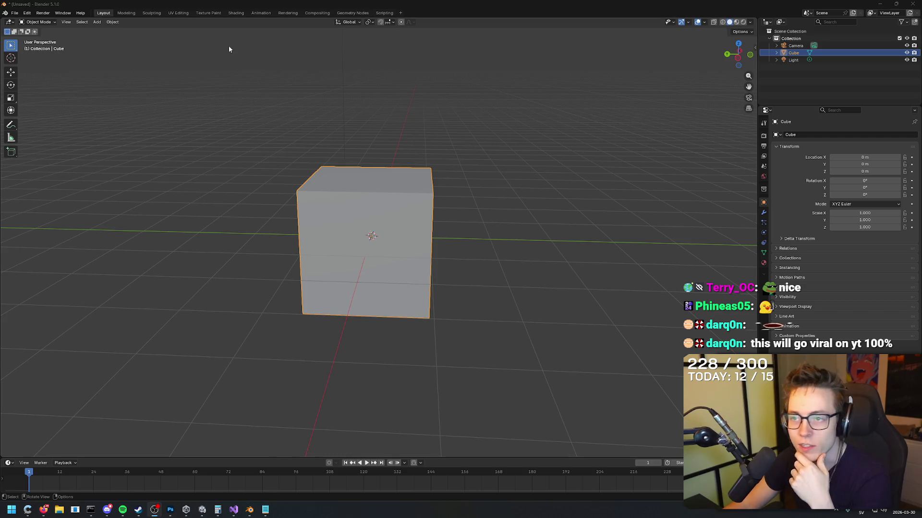
Delete the newly added cube from the Blender scene.
click(373, 213)
key(Delete)
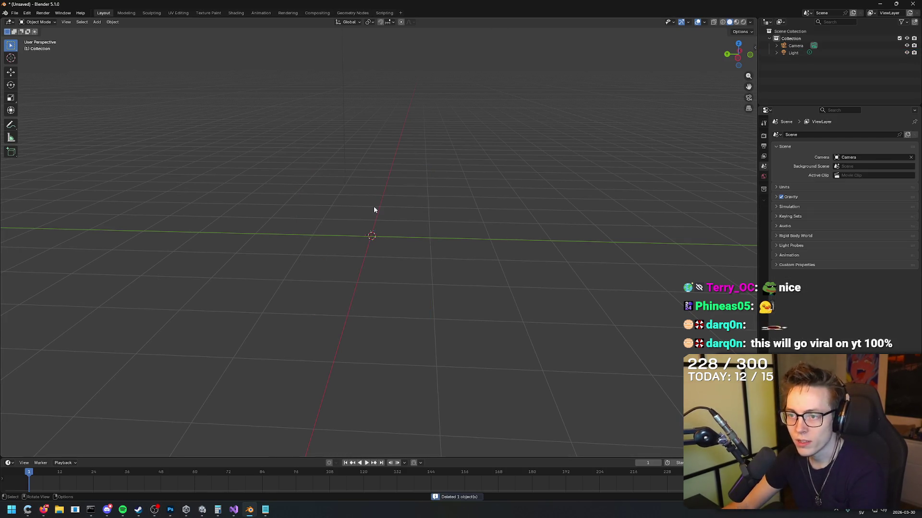
mouse_move(377, 126)
mouse_down()
mouse_move(363, 138)
mouse_move(322, 142)
mouse_move(337, 137)
mouse_move(395, 218)
mouse_move(420, 225)
mouse_up()
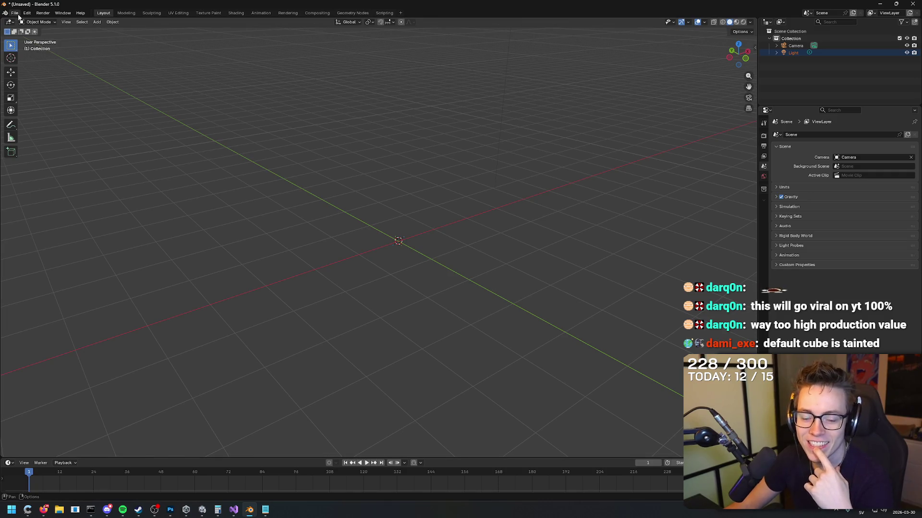
Switch to the Sculpting workspace and back to Layout, then open the Add primitive flyout.
click(18, 13)
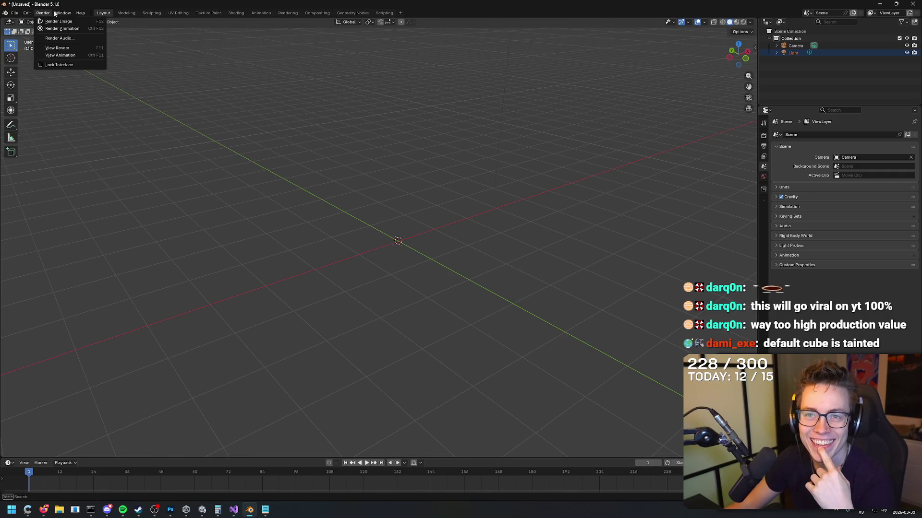
click(149, 14)
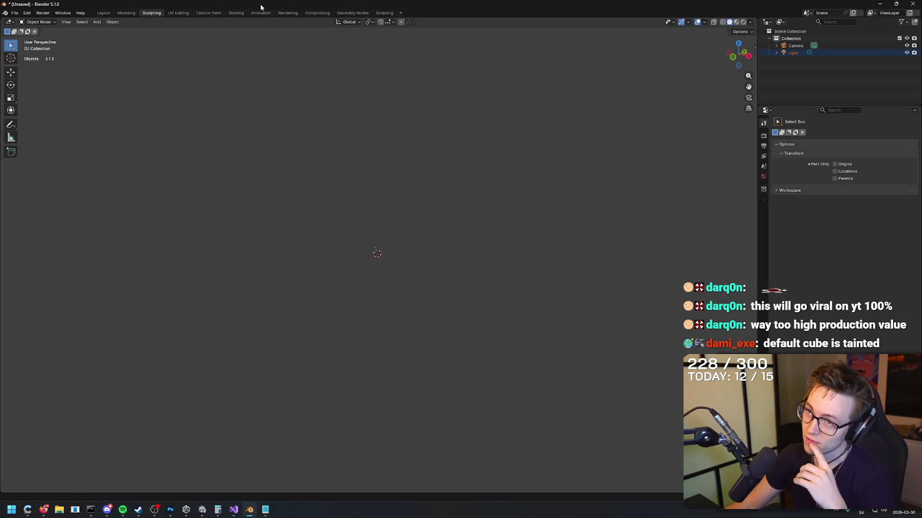
click(103, 12)
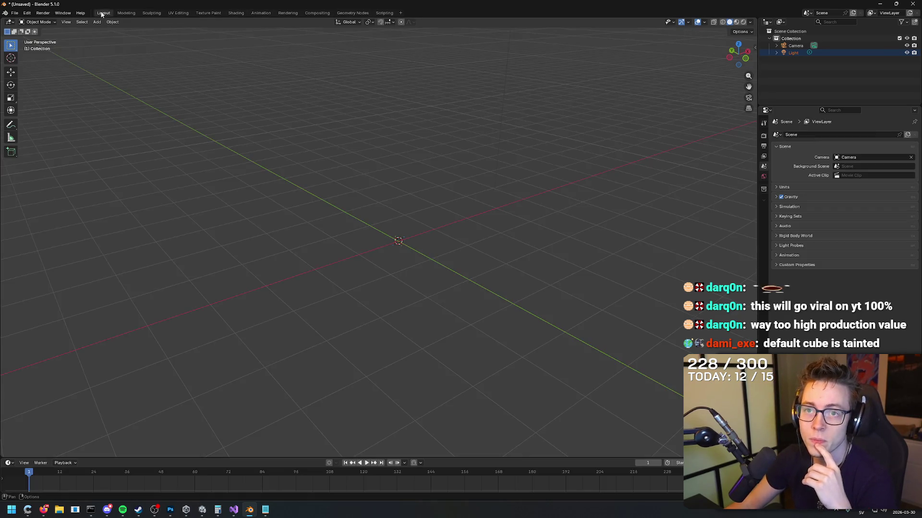
click(12, 155)
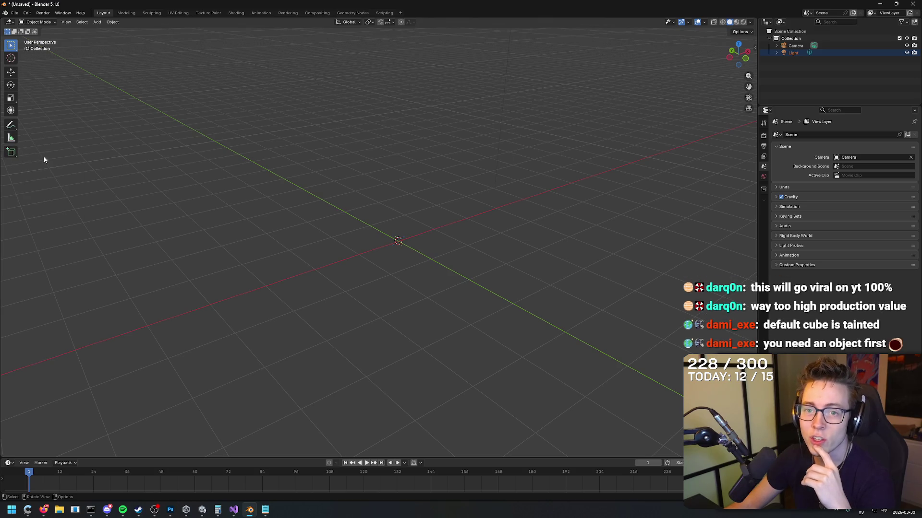
click(14, 156)
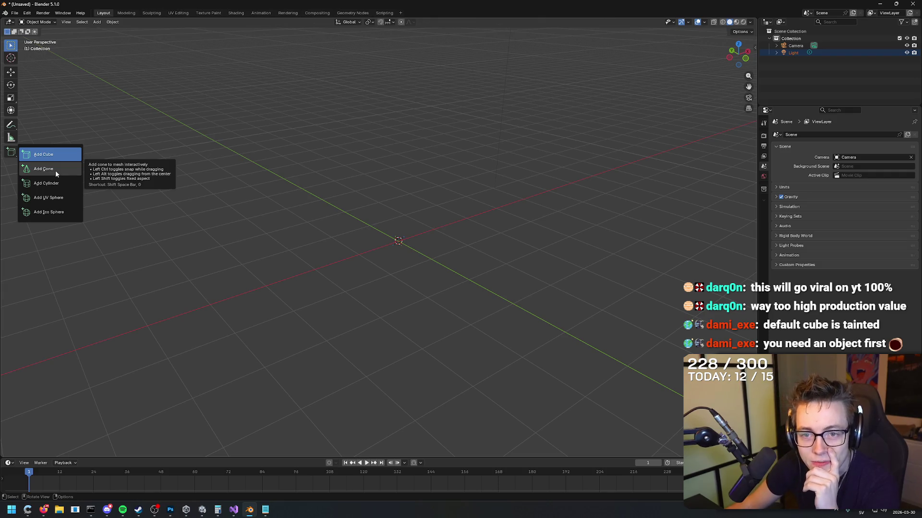
Draw a cone near the origin, cancelling an unfinished second cone.
click(56, 170)
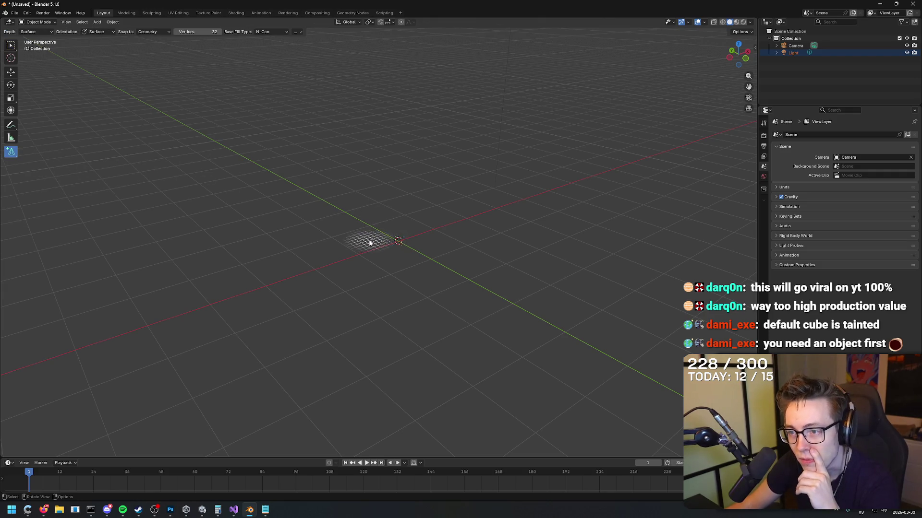
mouse_move(374, 235)
mouse_down()
mouse_move(379, 139)
mouse_move(372, 204)
mouse_up()
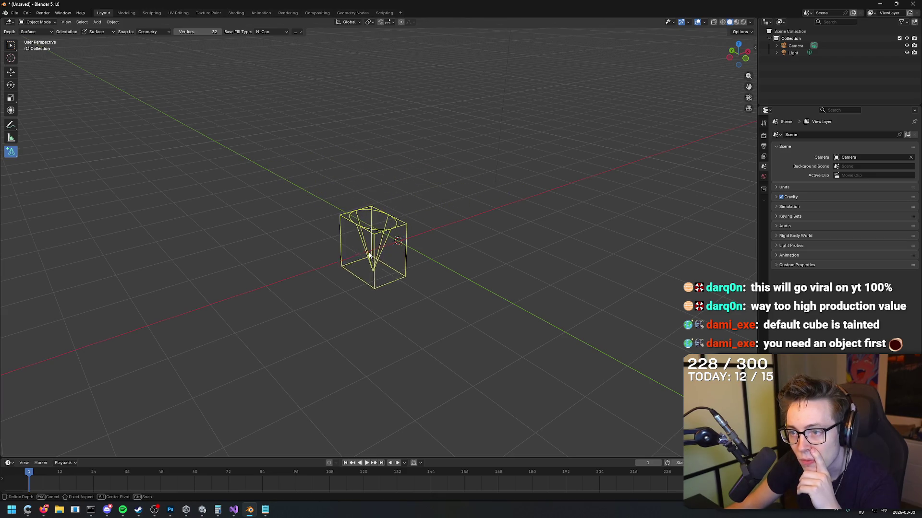
click(364, 145)
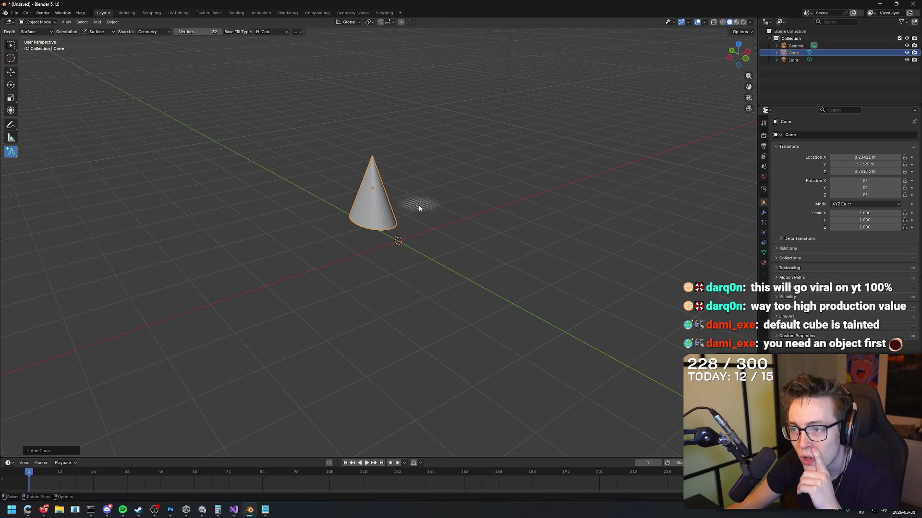
mouse_move(426, 222)
mouse_down()
mouse_move(463, 200)
mouse_move(476, 208)
mouse_up()
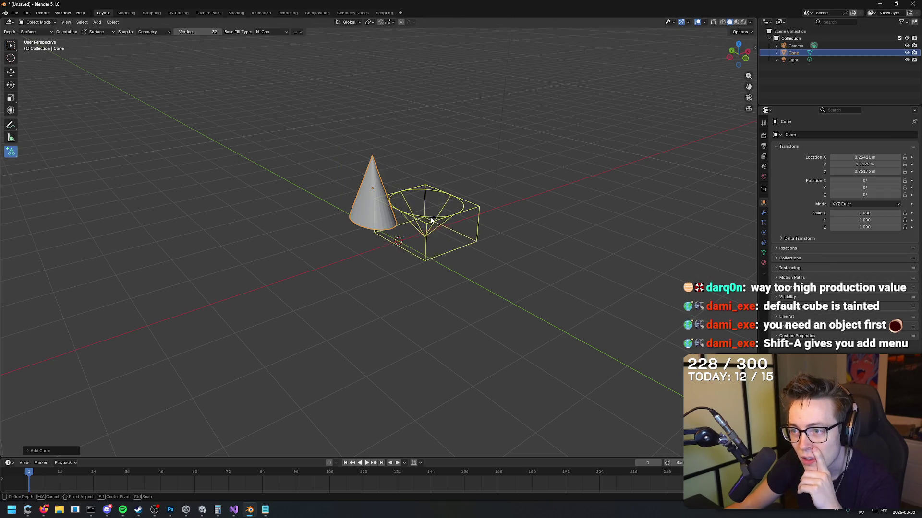
key(Escape)
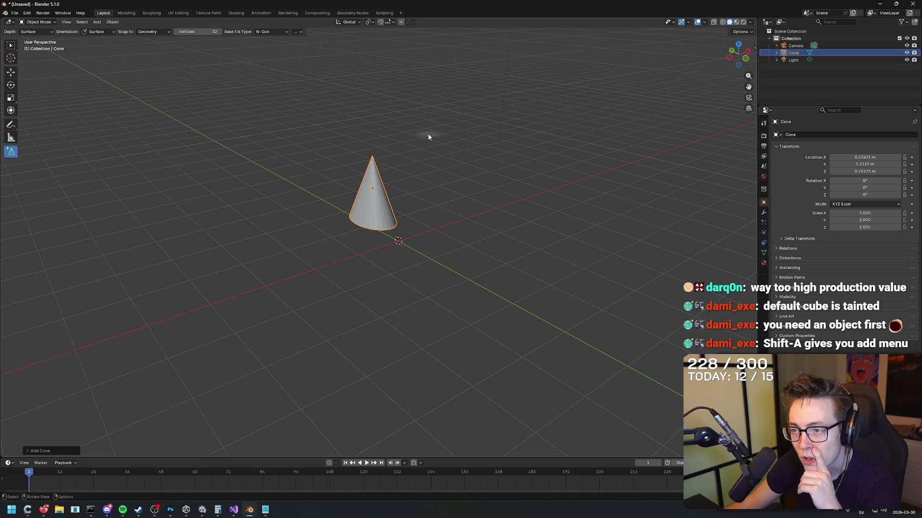
Copy-paste the cone and slide the duplicate along Location X beside the first.
key(w)
key(ctrl+c)
key(ctrl+v)
key(b)
key(Escape)
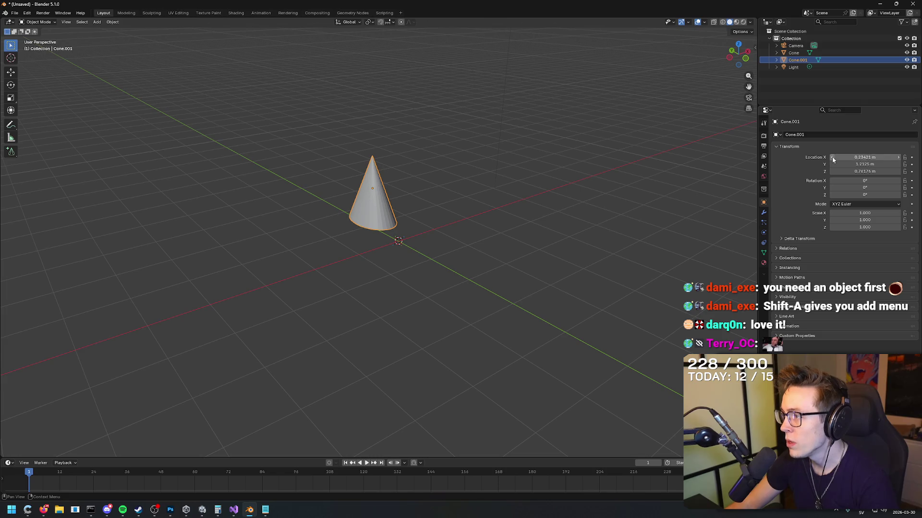
mouse_move(864, 157)
mouse_down()
mouse_move(893, 157)
mouse_move(879, 157)
mouse_up()
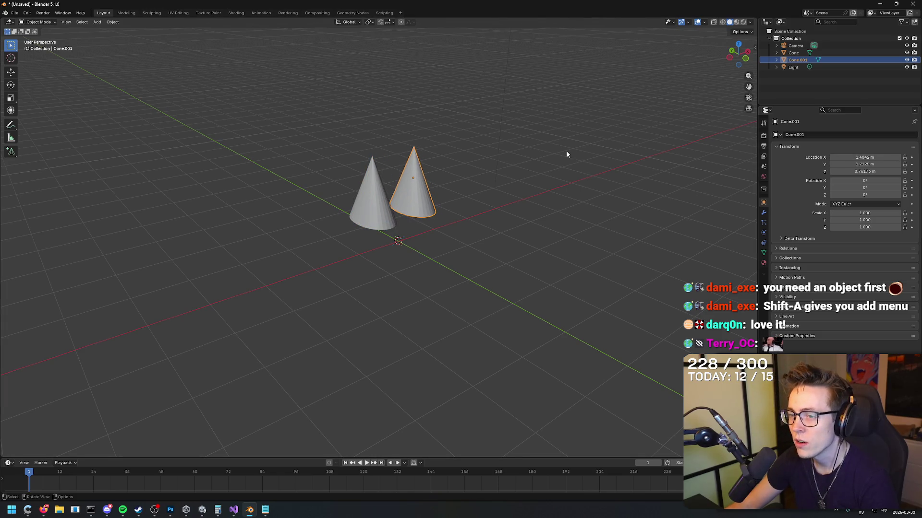
Delete the accidental extra cone copy Cone.002, leaving two cones.
key(shift+d)
key(Escape)
click(551, 169)
mouse_move(551, 169)
mouse_down()
mouse_move(584, 161)
mouse_move(531, 206)
mouse_move(546, 182)
mouse_up()
click(844, 65)
key(x)
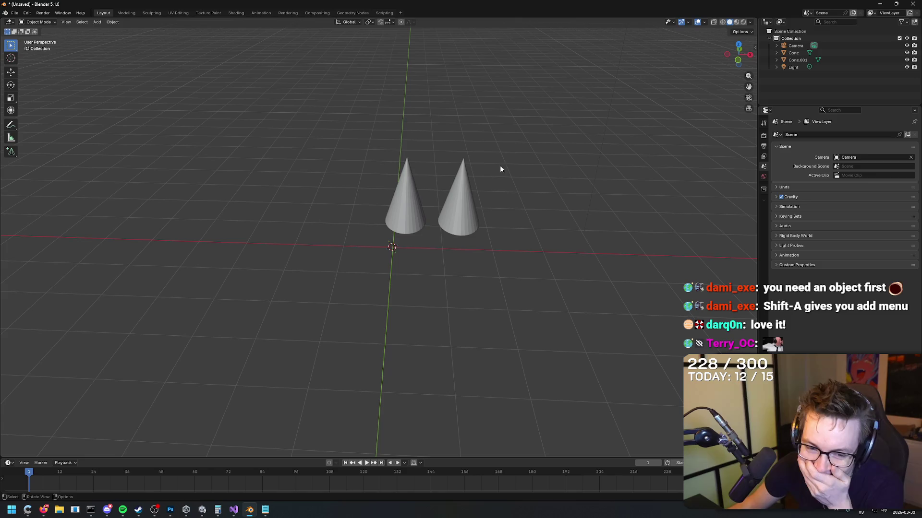
mouse_move(11, 152)
mouse_down()
mouse_move(20, 166)
mouse_move(43, 154)
mouse_move(11, 153)
mouse_move(62, 185)
mouse_up()
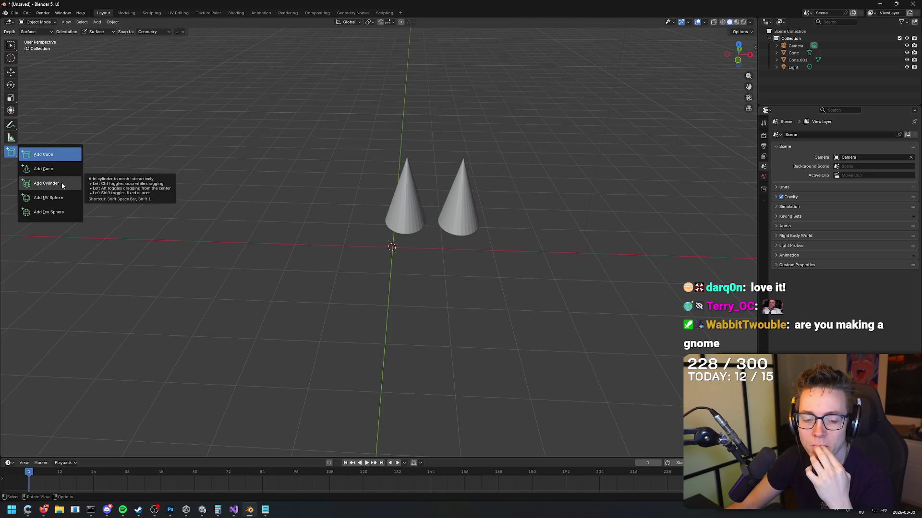
Draw a cylinder and slide its X location so it sits above and between the two cones.
click(62, 183)
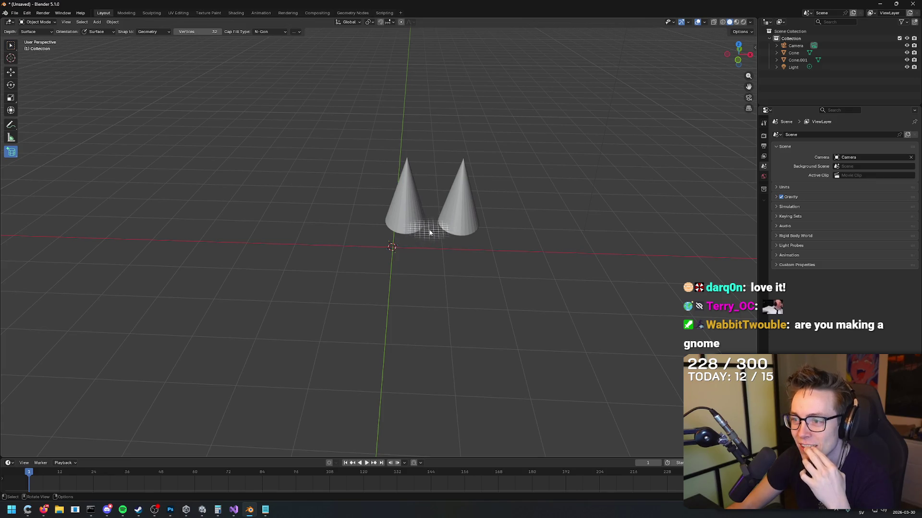
drag(432, 239, 359, 260)
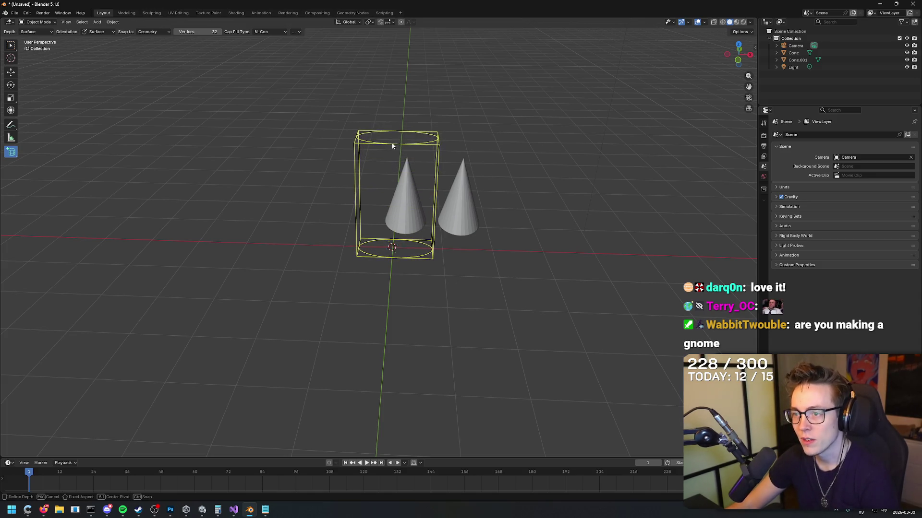
click(395, 160)
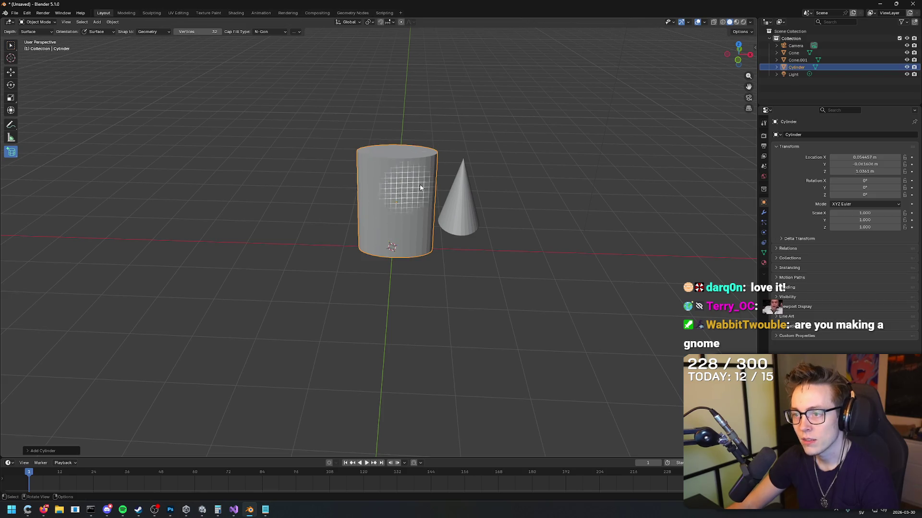
mouse_move(842, 158)
mouse_down()
mouse_move(884, 158)
mouse_move(857, 157)
mouse_move(867, 172)
mouse_move(892, 171)
mouse_move(866, 171)
mouse_up()
right_click(552, 146)
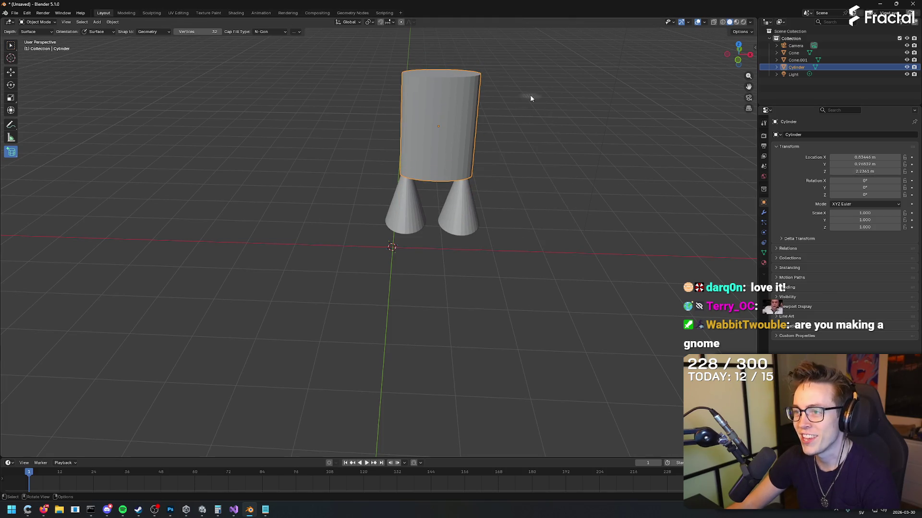
Delete the accidentally added stray cylinder and cancel an attempted move.
drag(521, 153, 520, 190)
click(549, 159)
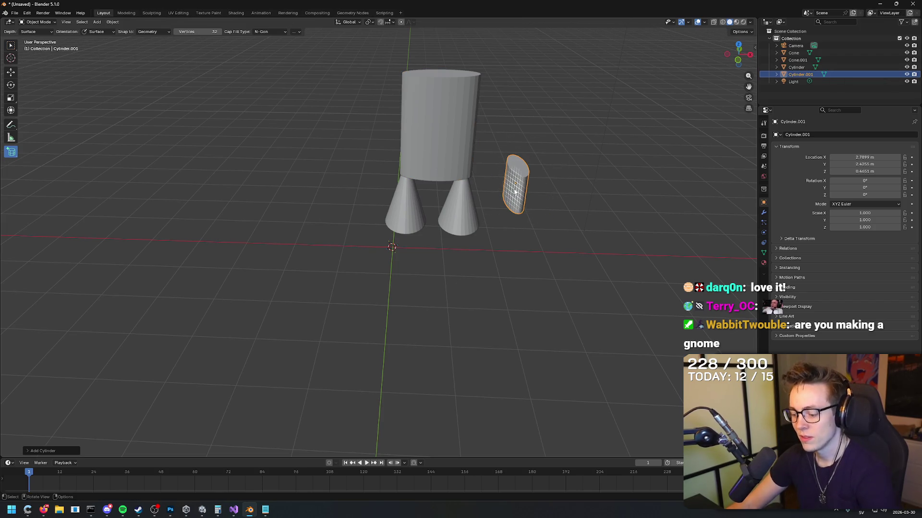
key(Delete)
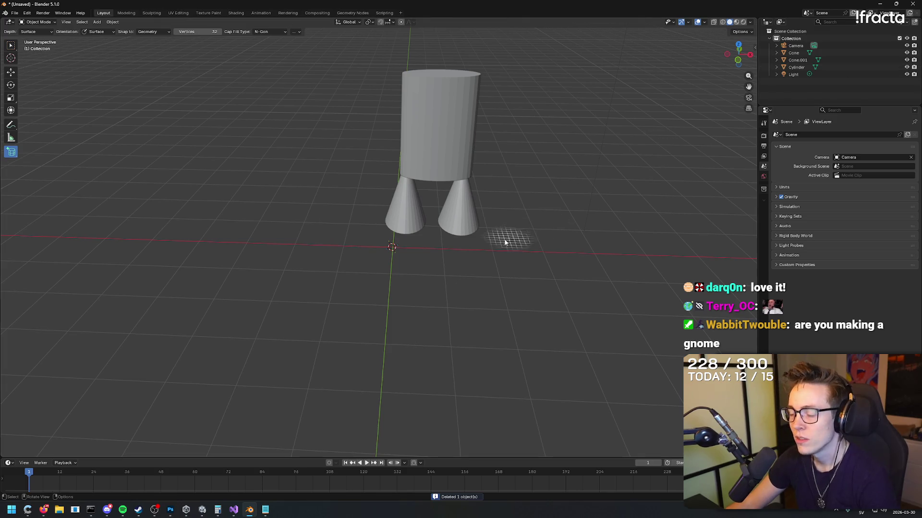
key(w)
key(g)
drag(438, 238, 437, 238)
drag(514, 236, 424, 248)
drag(519, 241, 437, 248)
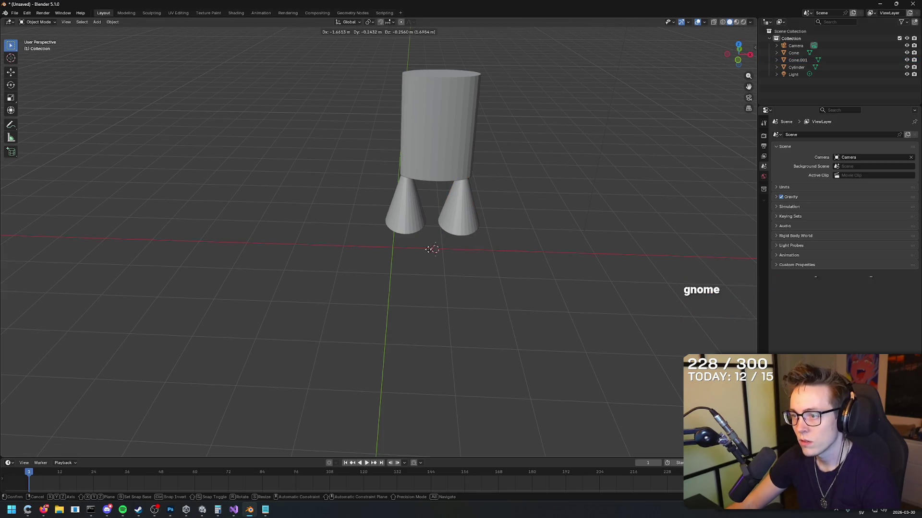
right_click(438, 248)
Move the cylinder body over the legs and apply Shade Auto Smooth to it.
mouse_move(530, 220)
mouse_down()
mouse_move(546, 181)
mouse_move(532, 224)
mouse_move(570, 194)
mouse_move(496, 301)
mouse_move(488, 354)
mouse_up()
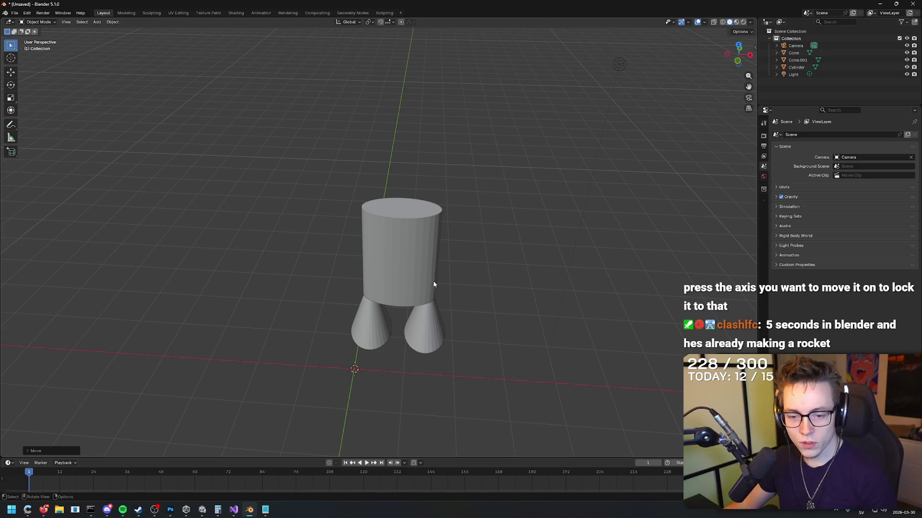
click(422, 264)
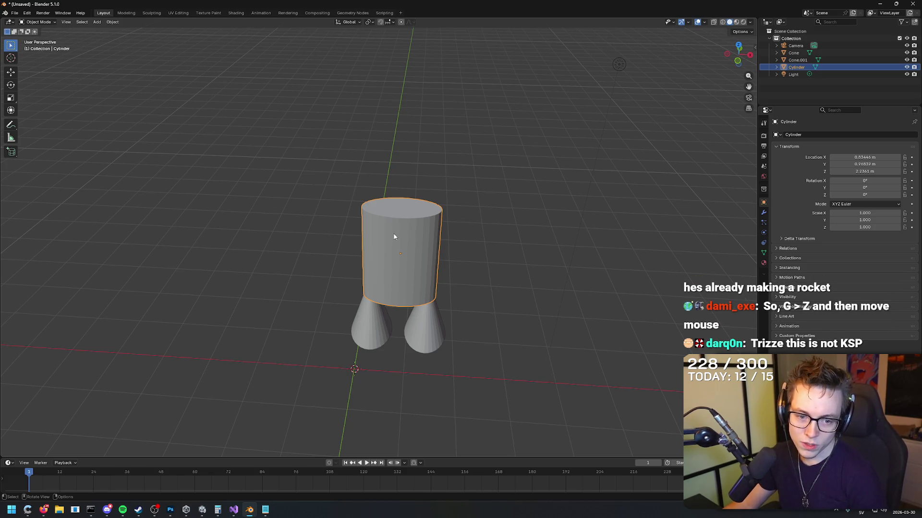
key(g)
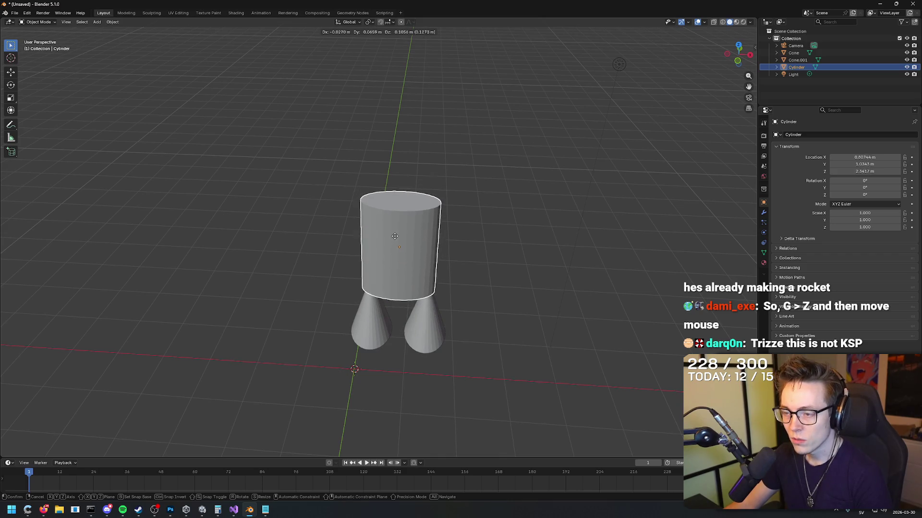
click(394, 236)
right_click(287, 254)
click(287, 256)
Nudge the cylinder body until it is centred directly over both cone legs.
mouse_move(306, 222)
mouse_down()
mouse_move(384, 225)
mouse_move(388, 215)
mouse_move(401, 226)
mouse_move(435, 211)
mouse_move(432, 189)
mouse_move(425, 200)
mouse_up()
key(g)
click(445, 225)
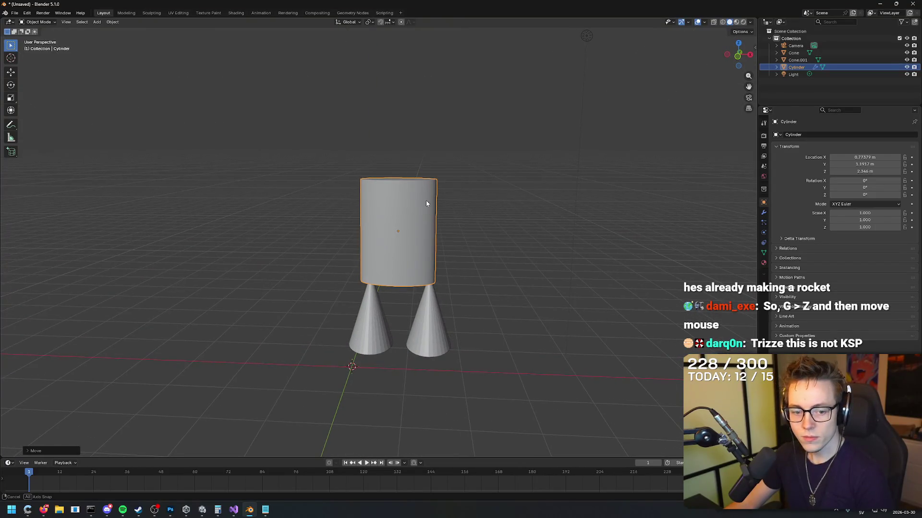
key(g)
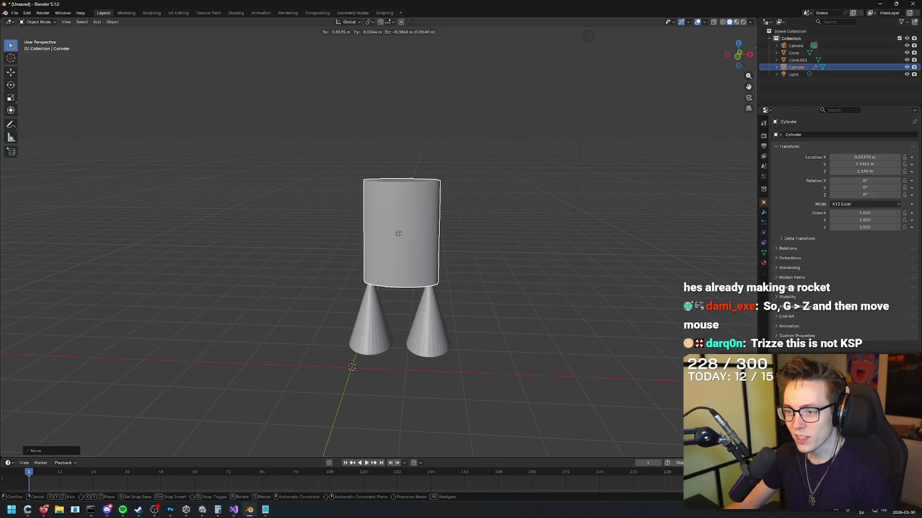
click(398, 234)
mouse_move(397, 234)
mouse_down()
mouse_move(437, 217)
mouse_move(522, 231)
mouse_move(338, 240)
mouse_up()
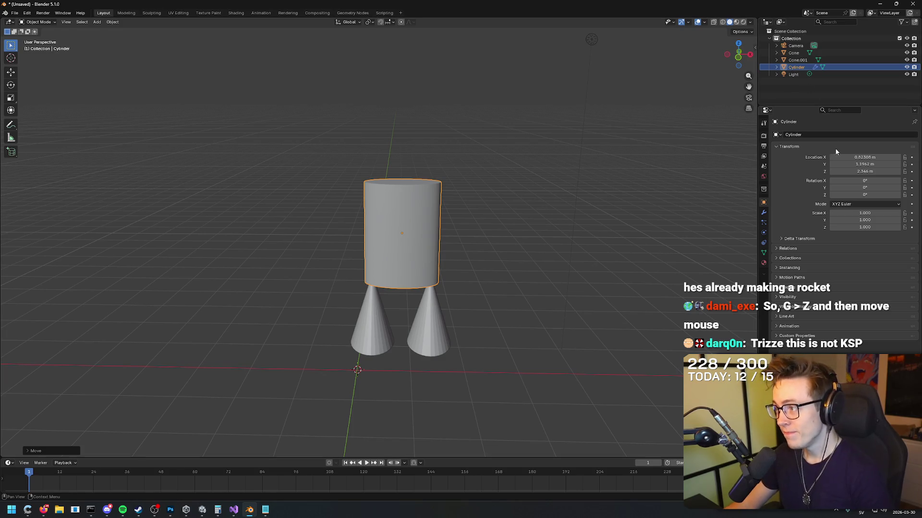
click(13, 152)
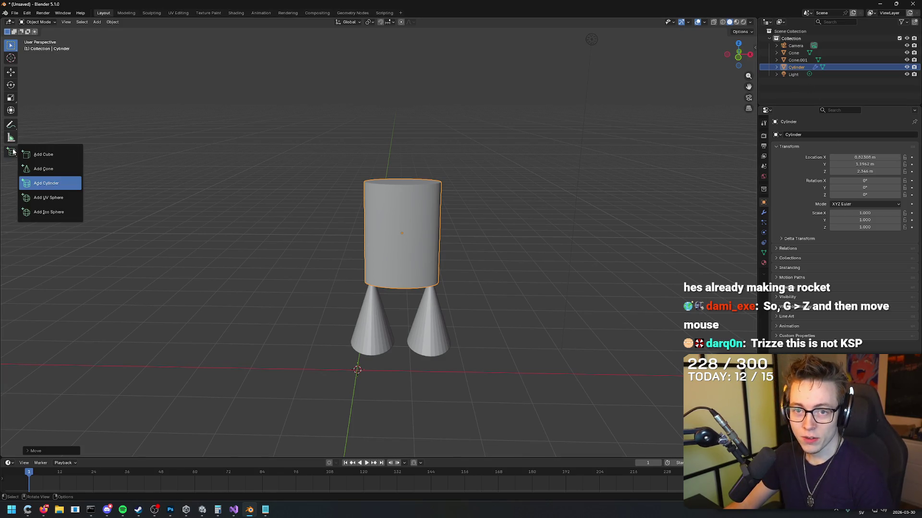
Draw a wide, flattened UV sphere head on top of the cylinder body and inspect it.
click(59, 201)
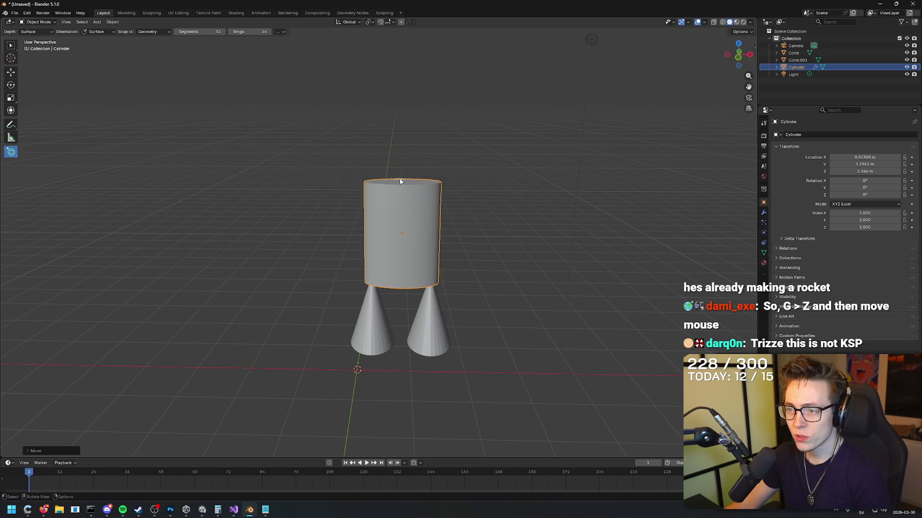
drag(403, 184, 402, 183)
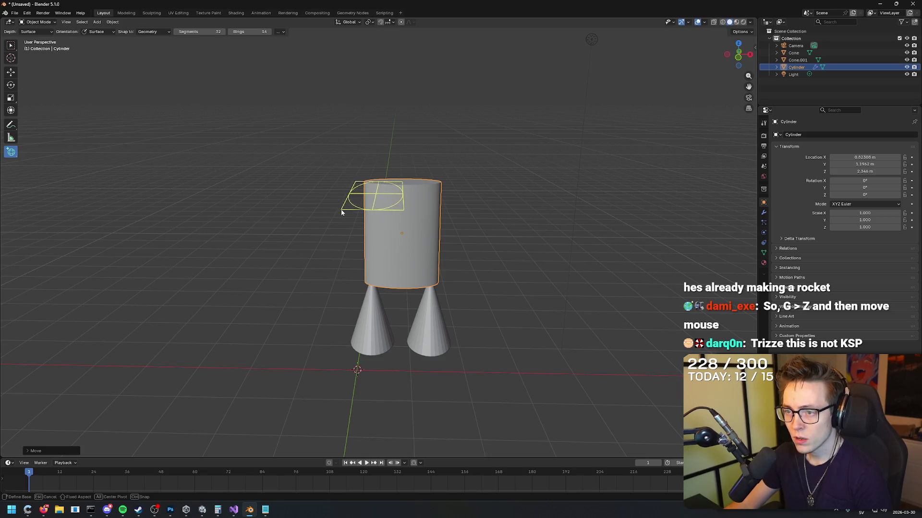
mouse_move(336, 218)
mouse_down()
mouse_move(142, 222)
mouse_move(340, 212)
mouse_move(304, 231)
mouse_move(344, 196)
mouse_move(346, 217)
mouse_move(353, 206)
mouse_up()
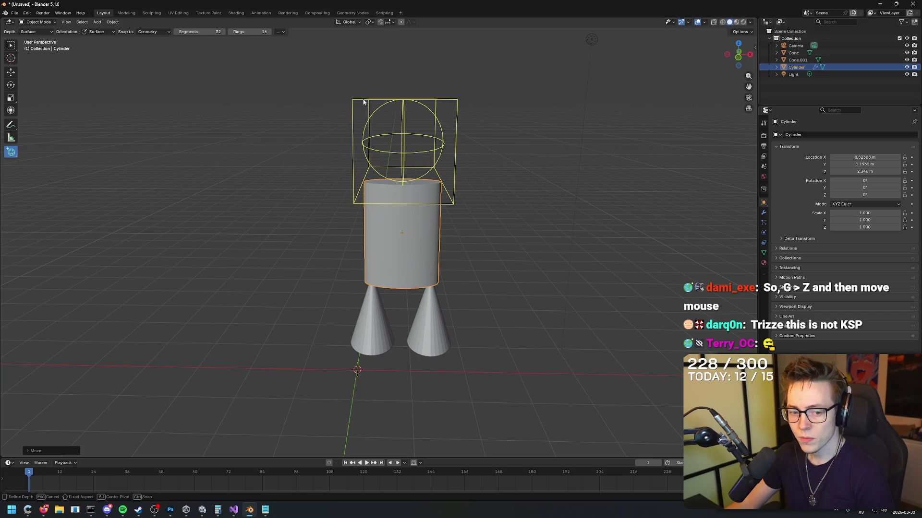
click(363, 101)
mouse_move(492, 172)
mouse_down()
mouse_move(535, 186)
mouse_move(570, 177)
mouse_up()
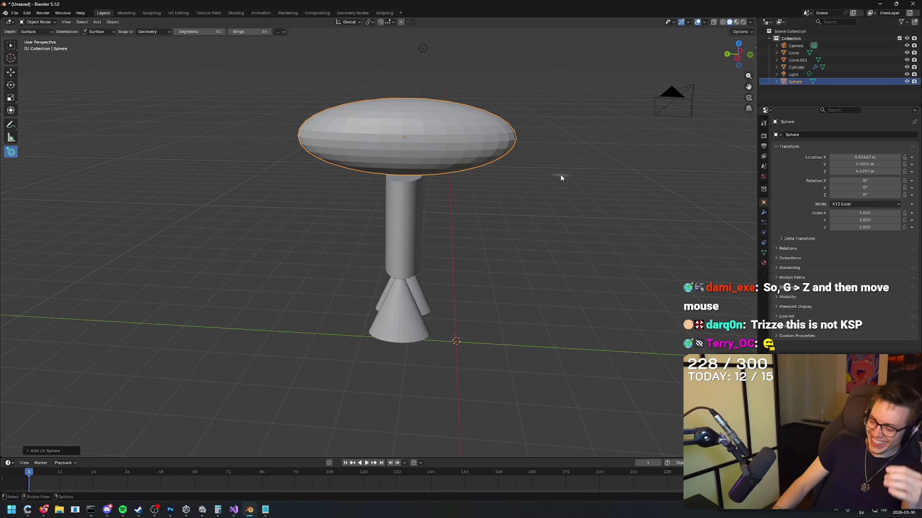
drag(565, 164, 423, 171)
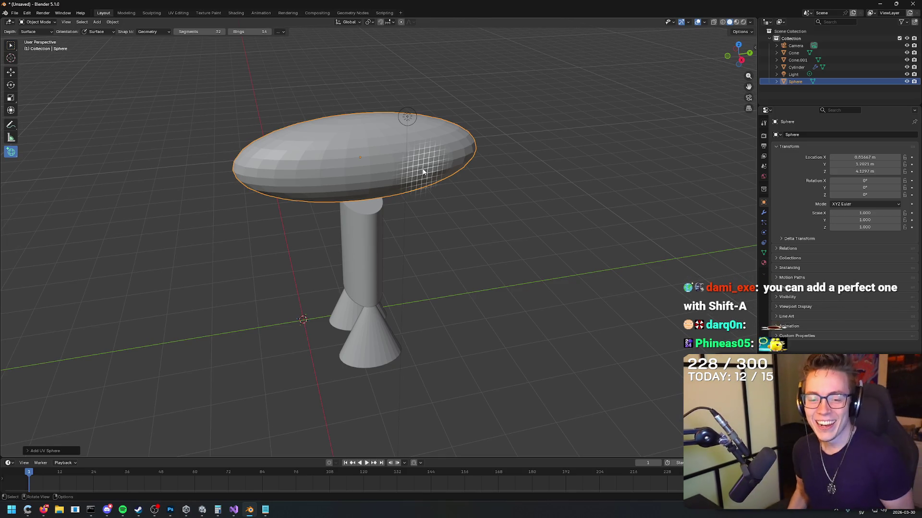
mouse_move(488, 187)
mouse_down()
mouse_move(623, 175)
mouse_move(651, 155)
mouse_move(552, 189)
mouse_move(510, 189)
mouse_move(618, 162)
mouse_move(549, 182)
mouse_move(558, 179)
mouse_up()
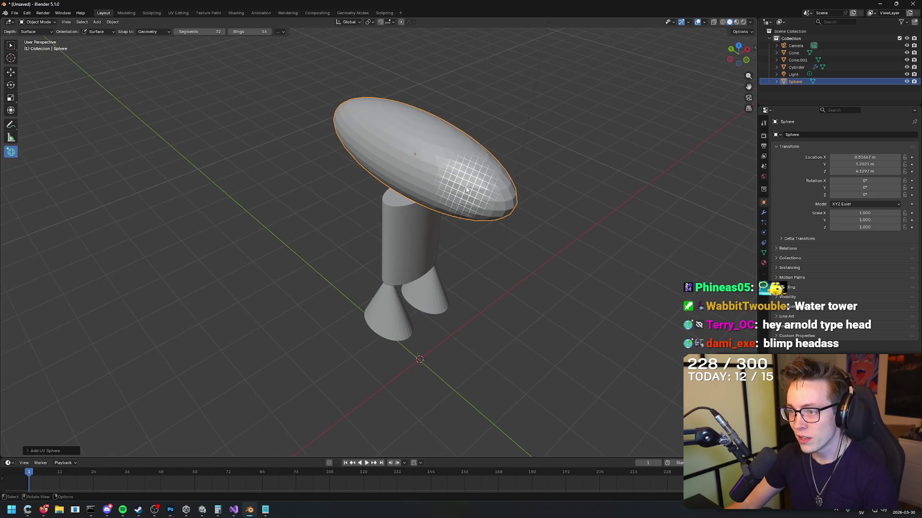
drag(464, 191, 463, 191)
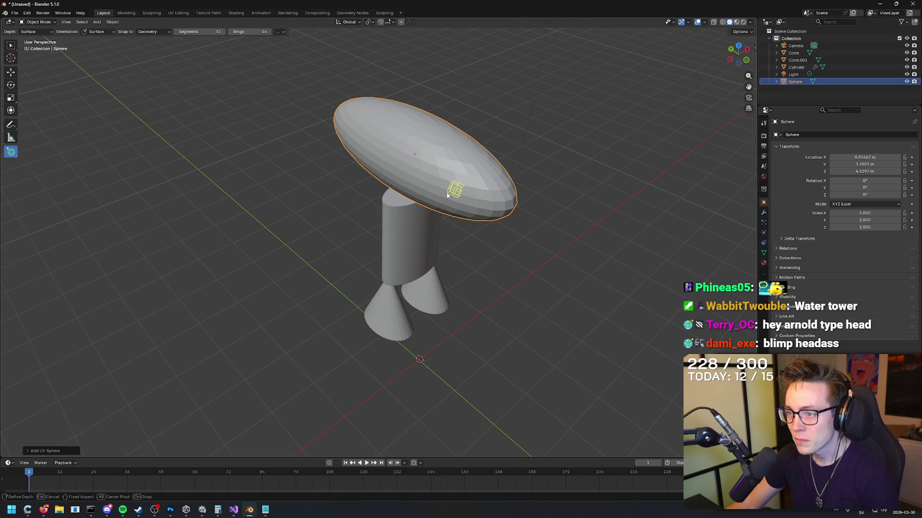
Create a tiny eye sphere on the head and paste a second copy of it.
click(446, 192)
mouse_move(590, 186)
mouse_down()
mouse_move(547, 176)
mouse_move(544, 166)
mouse_up()
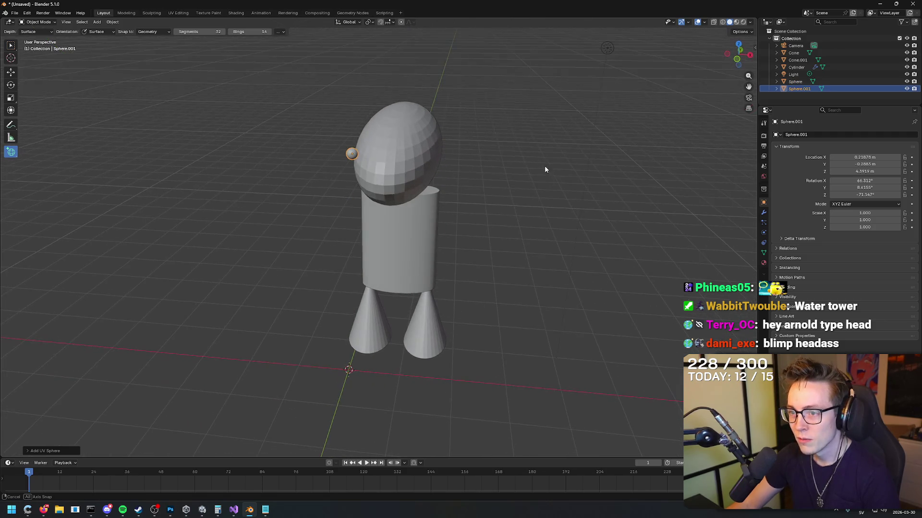
key(ctrl+c)
key(ctrl+v)
mouse_move(838, 164)
mouse_down()
mouse_move(831, 165)
mouse_move(878, 157)
mouse_up()
right_click(864, 164)
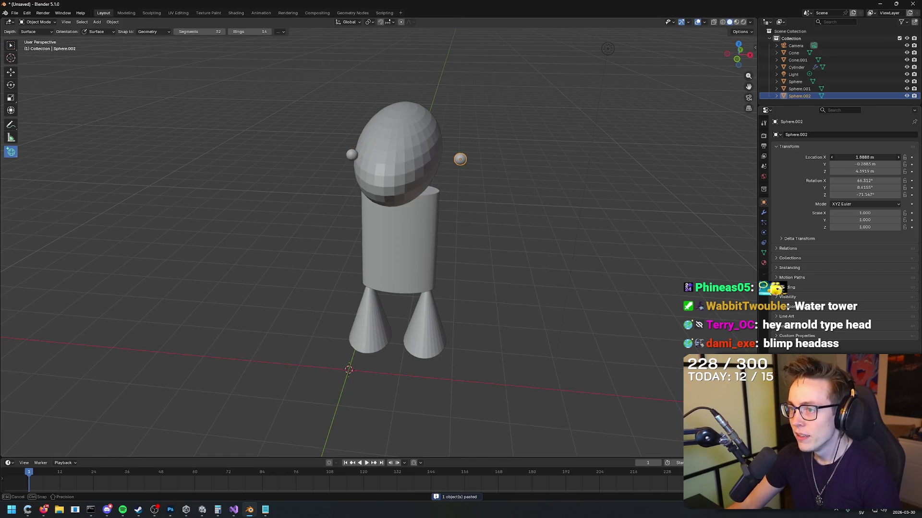
right_click(864, 157)
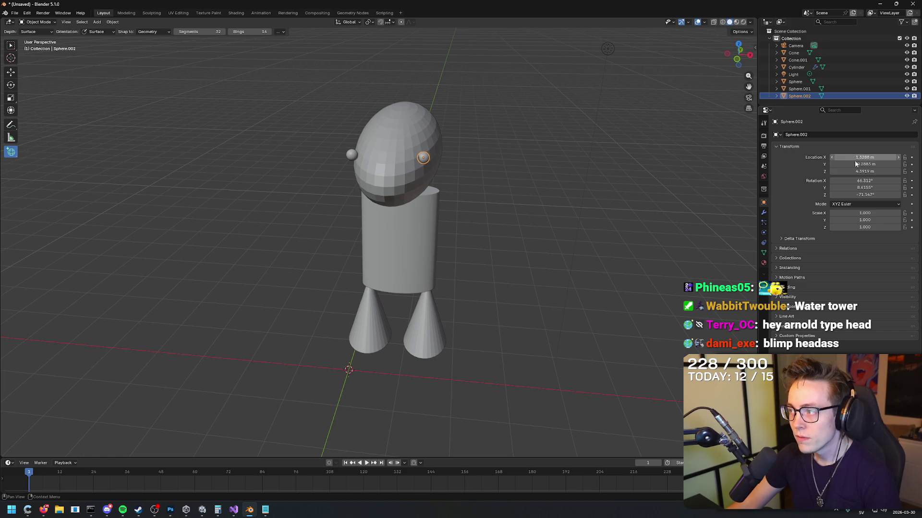
Move the first eye nearer the head's centre so both eyes are spaced on the face.
click(15, 46)
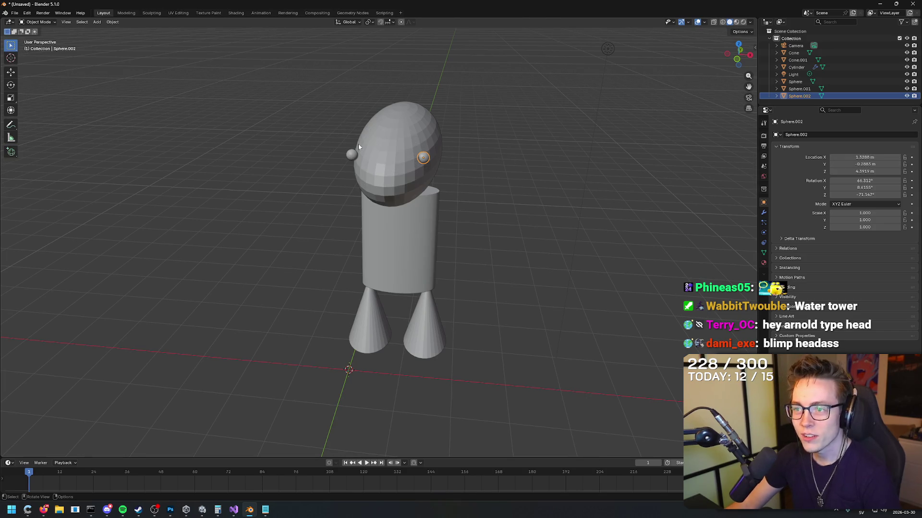
click(354, 154)
drag(864, 157, 862, 157)
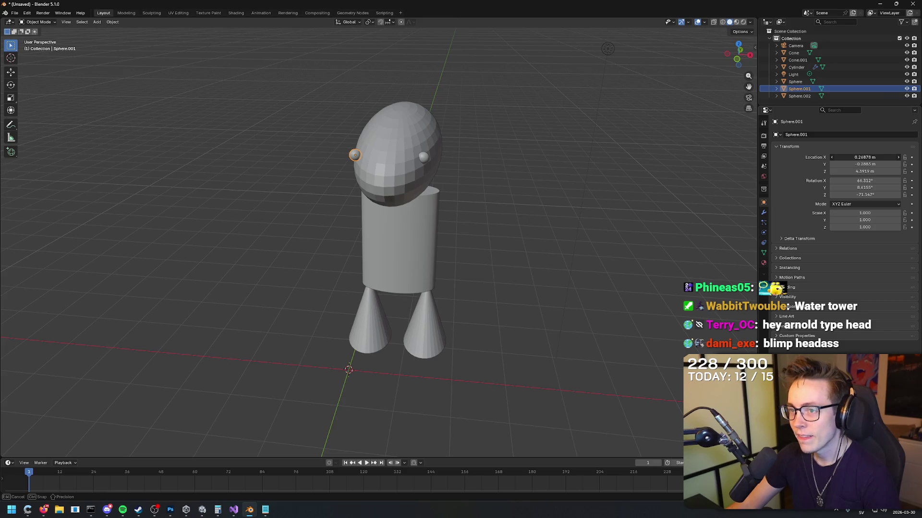
mouse_move(731, 154)
mouse_down()
mouse_move(526, 131)
mouse_move(510, 149)
mouse_move(517, 128)
mouse_move(568, 125)
mouse_move(517, 131)
mouse_move(531, 138)
mouse_move(518, 143)
mouse_up()
click(526, 132)
drag(25, 121, 17, 82)
click(392, 230)
mouse_move(393, 229)
mouse_down()
mouse_move(478, 209)
mouse_move(493, 221)
mouse_up()
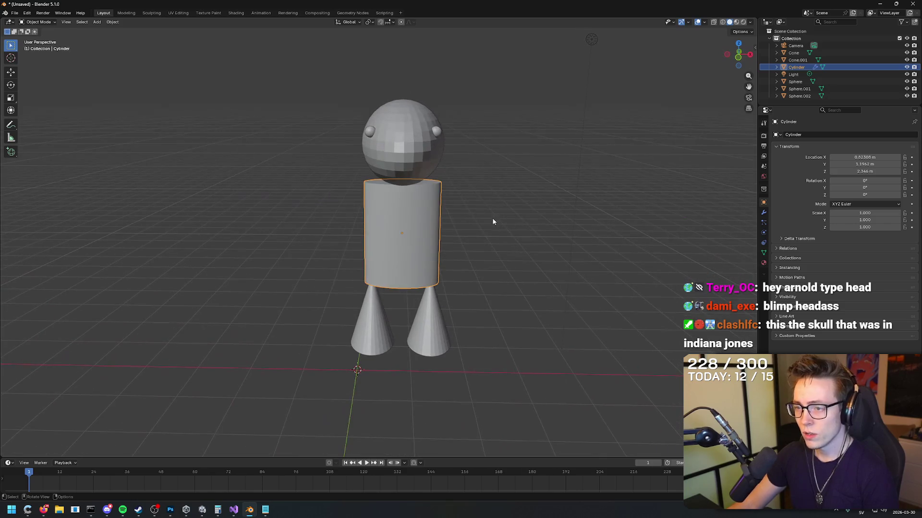
Draw a new cylinder for the arms using the Add Cylinder tool.
click(15, 157)
right_click(16, 155)
click(31, 157)
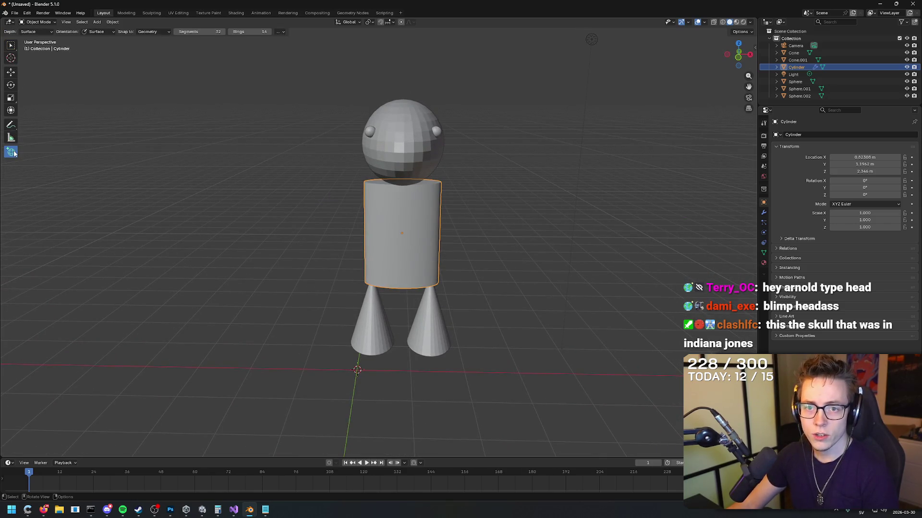
click(14, 153)
click(54, 183)
drag(136, 188, 399, 201)
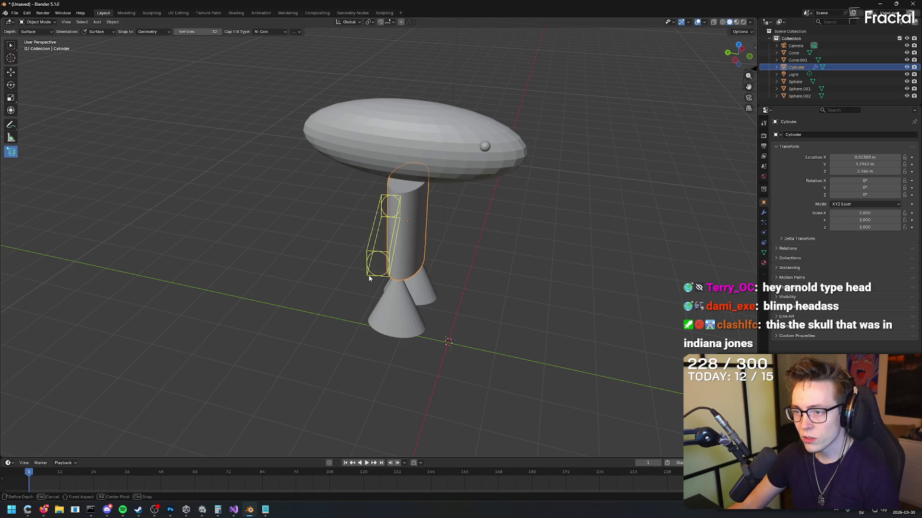
click(369, 279)
Place the arm cylinder on the shoulders, rotate it -90° on Z, and stretch it slightly.
mouse_move(446, 245)
mouse_down()
mouse_move(341, 212)
mouse_move(310, 212)
mouse_up()
drag(859, 156, 898, 157)
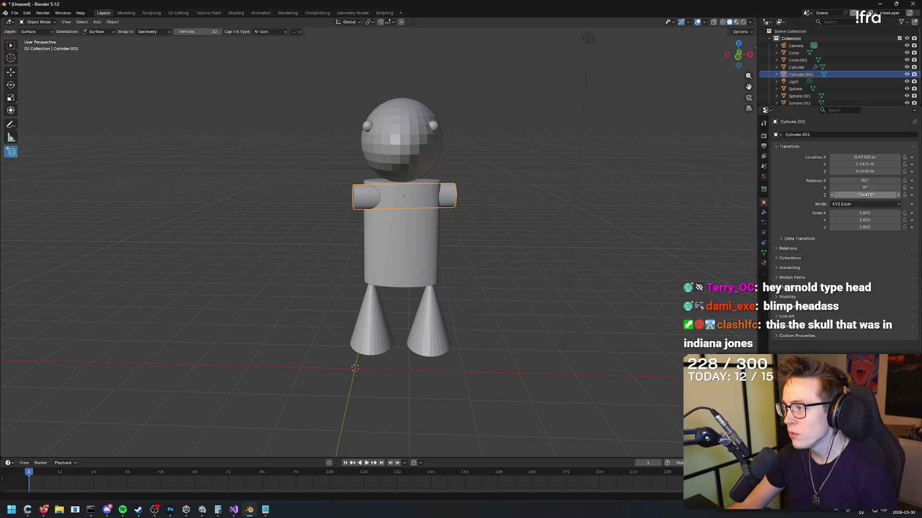
drag(864, 194, 854, 194)
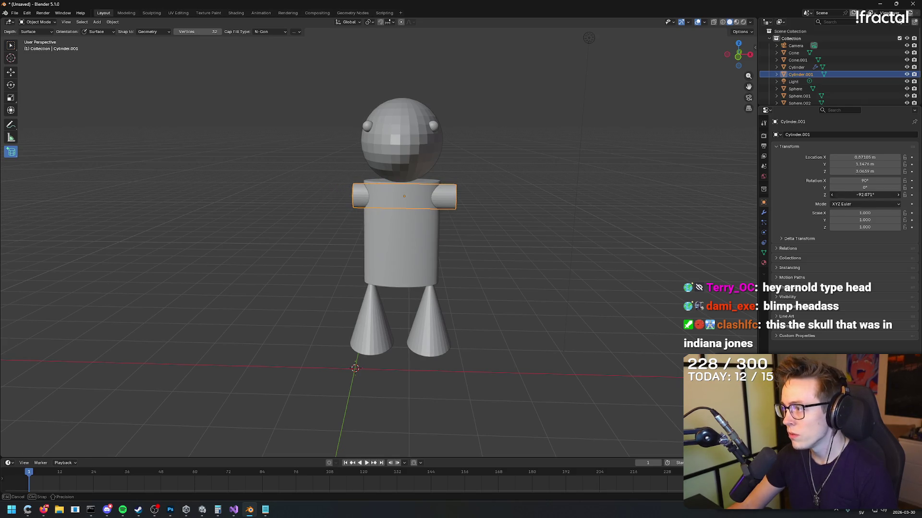
text(-90)
key(Return)
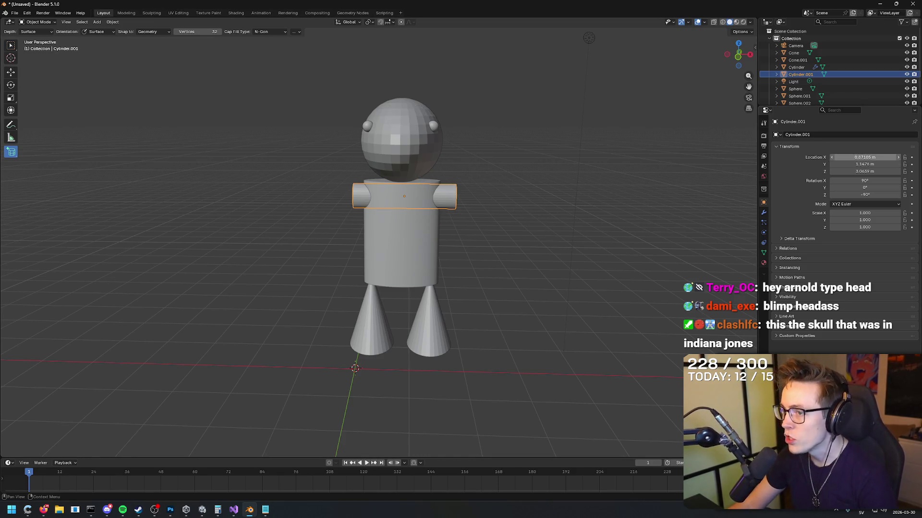
drag(859, 157, 849, 157)
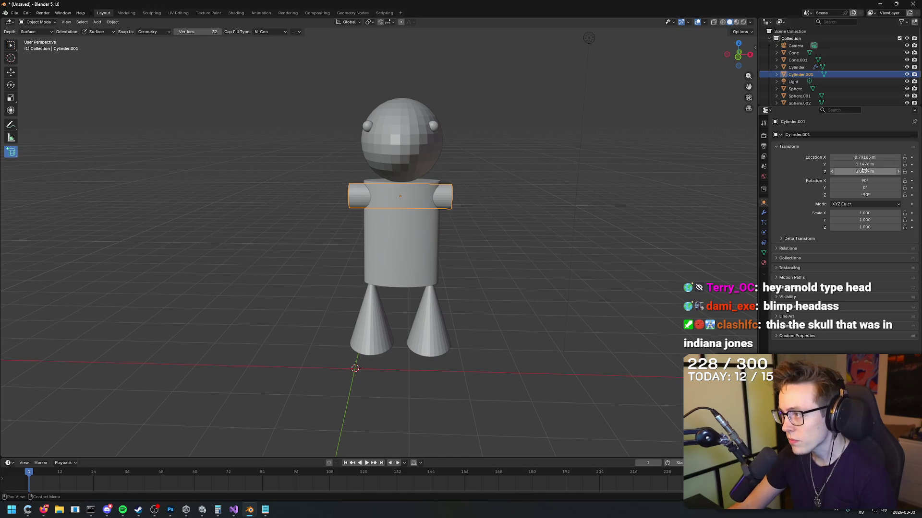
drag(864, 164, 874, 171)
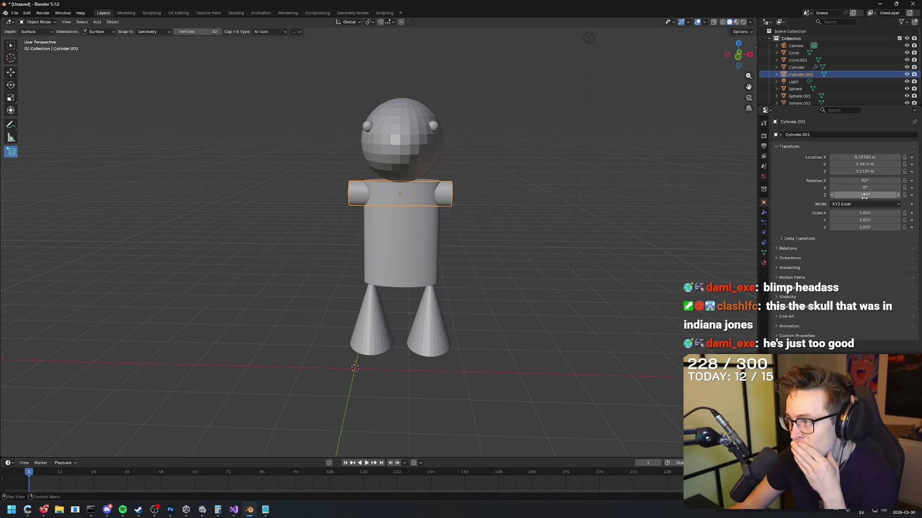
mouse_move(866, 213)
mouse_down()
mouse_move(875, 213)
mouse_move(866, 227)
mouse_move(882, 227)
mouse_up()
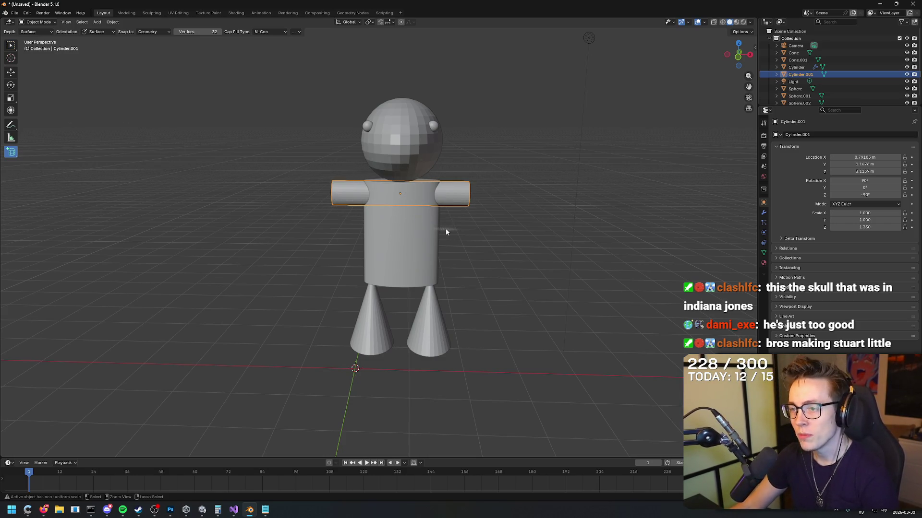
mouse_move(445, 235)
mouse_down()
mouse_move(422, 241)
mouse_move(519, 241)
mouse_move(486, 229)
mouse_move(413, 234)
mouse_up()
Duplicate the arm cylinder, turn it upright, lower it along the body's left side, and shorten it.
key(ctrl+c)
key(ctrl+v)
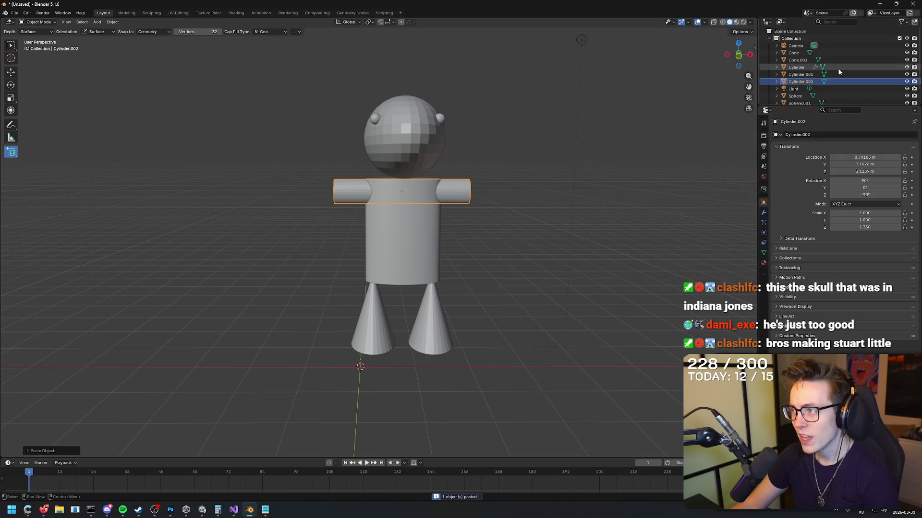
drag(864, 181, 816, 181)
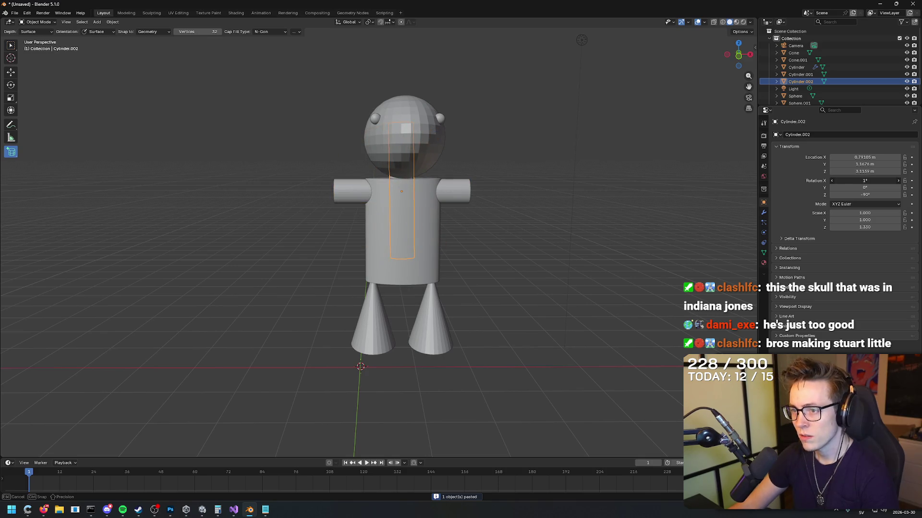
mouse_move(447, 201)
mouse_down()
mouse_move(576, 210)
mouse_move(499, 209)
mouse_up()
mouse_move(859, 158)
mouse_down()
mouse_move(811, 164)
mouse_move(874, 164)
mouse_move(812, 171)
mouse_up()
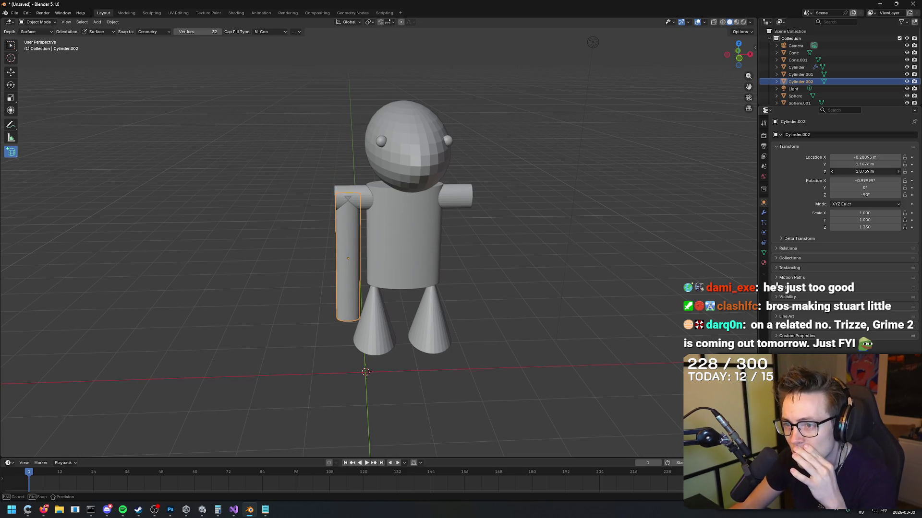
drag(864, 171, 864, 172)
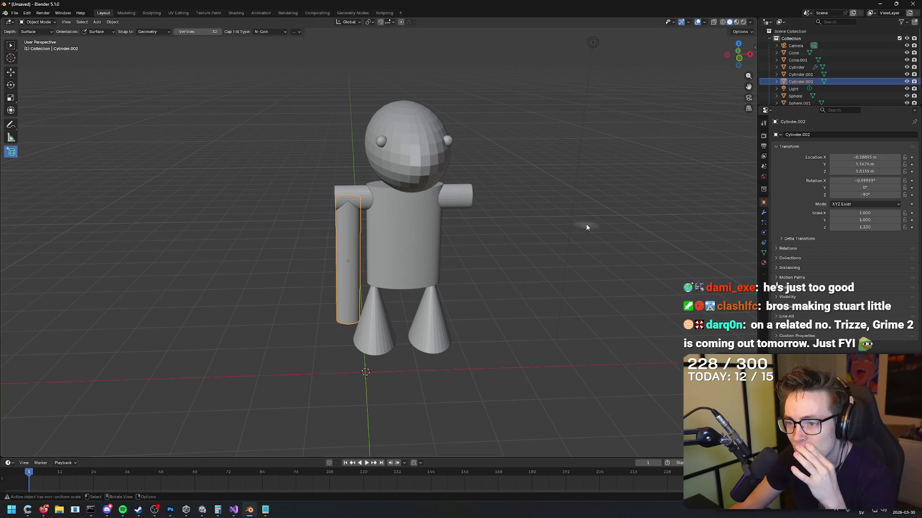
mouse_move(868, 229)
mouse_down()
mouse_move(849, 228)
mouse_move(883, 227)
mouse_up()
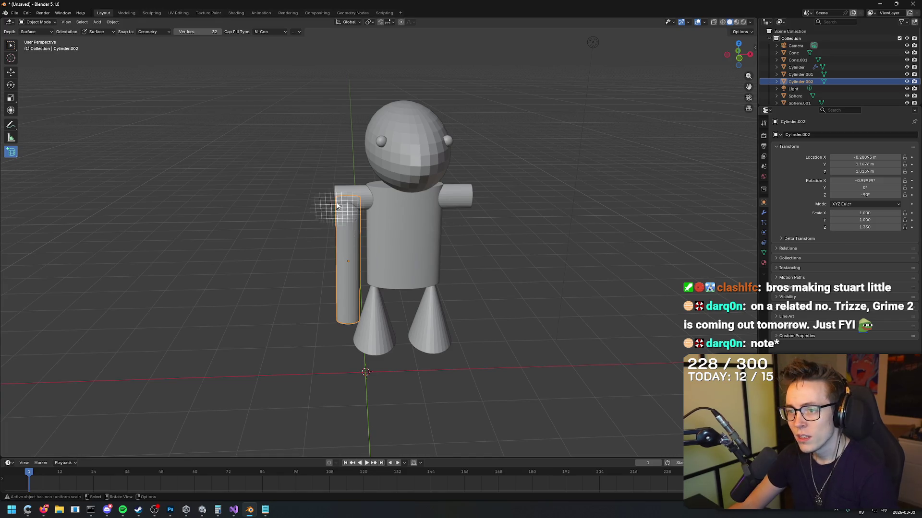
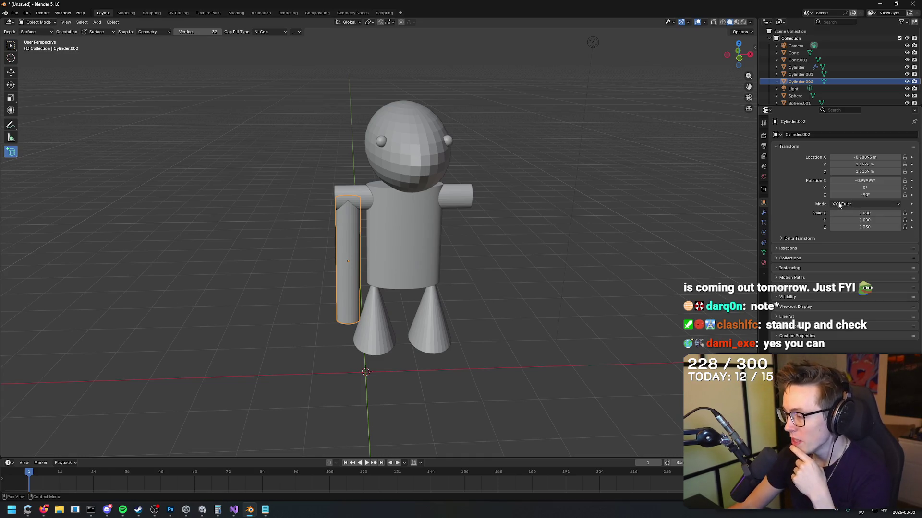
Browse the arm's property panels: Line Art, Visibility, Motion Paths, modifiers and transform values.
click(776, 317)
click(777, 297)
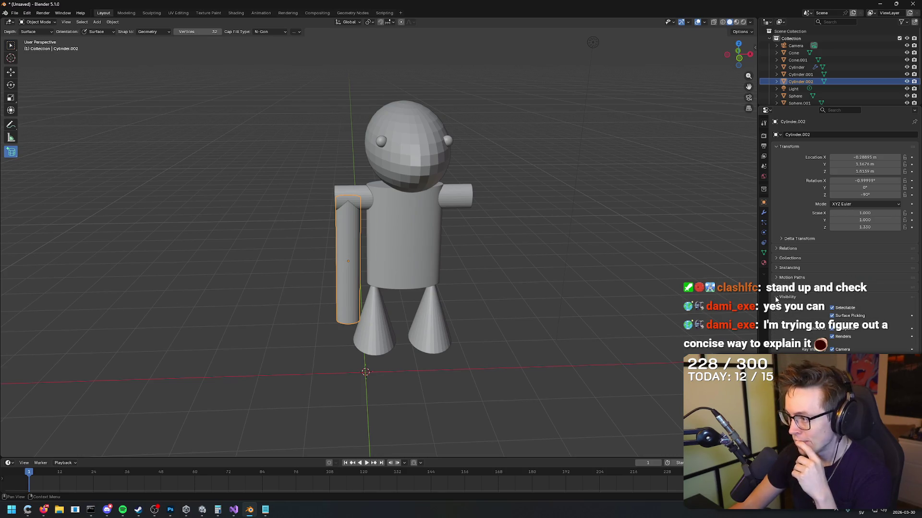
scroll(777, 300, down, 3)
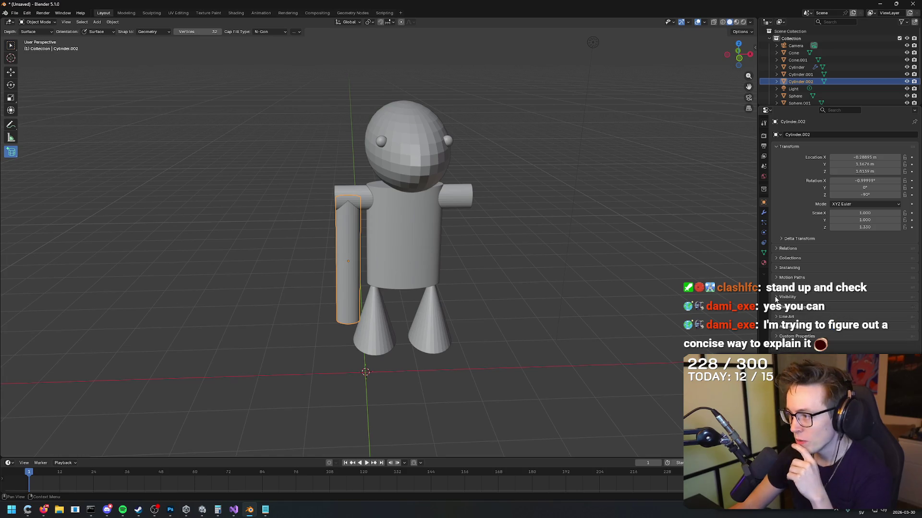
click(776, 279)
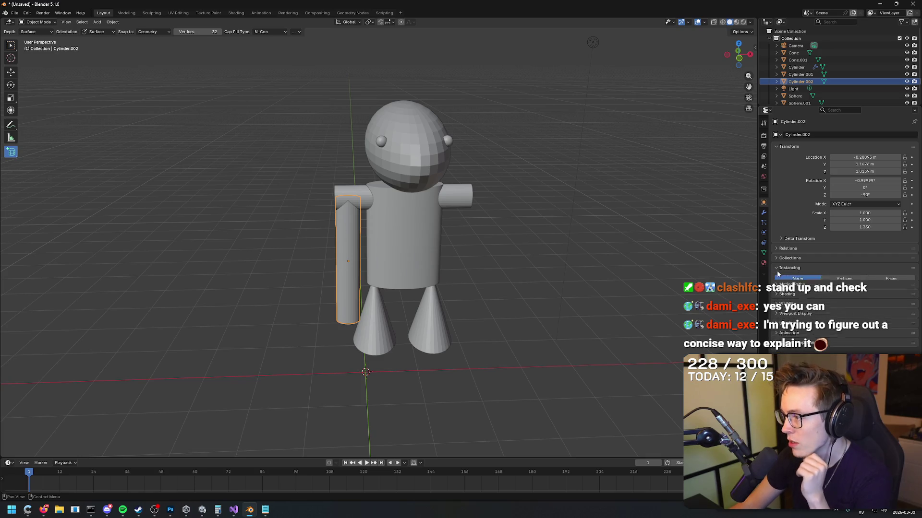
click(776, 279)
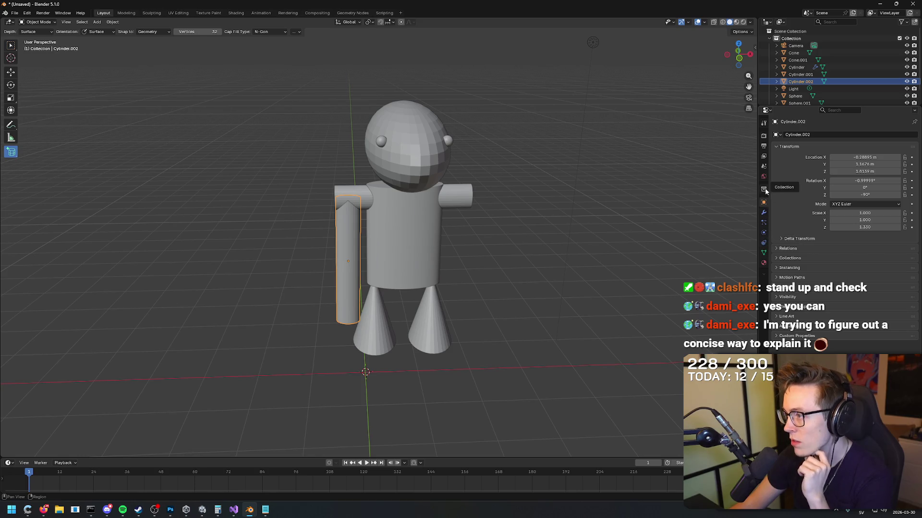
click(766, 122)
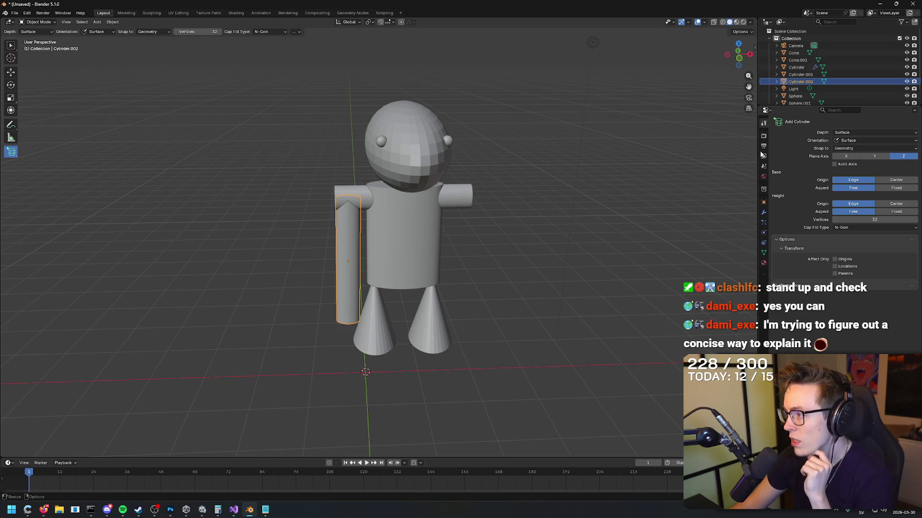
click(764, 136)
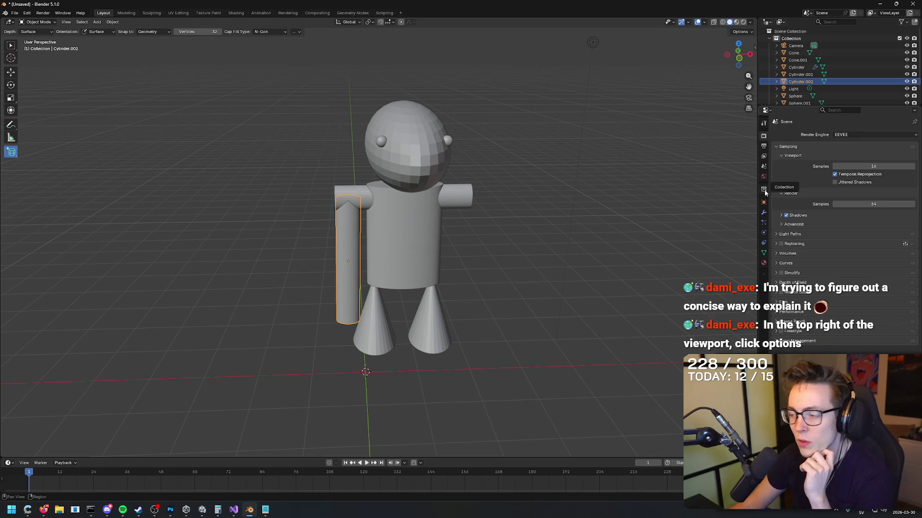
click(763, 213)
click(763, 202)
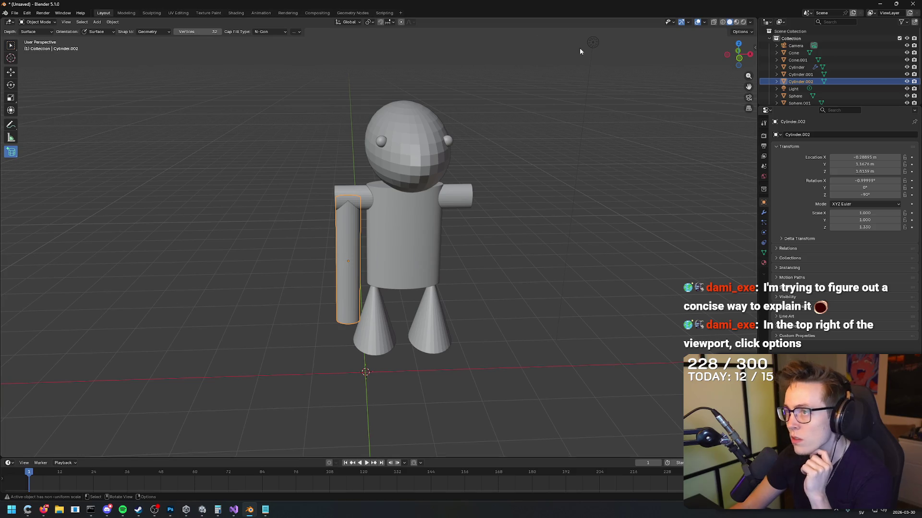
click(749, 32)
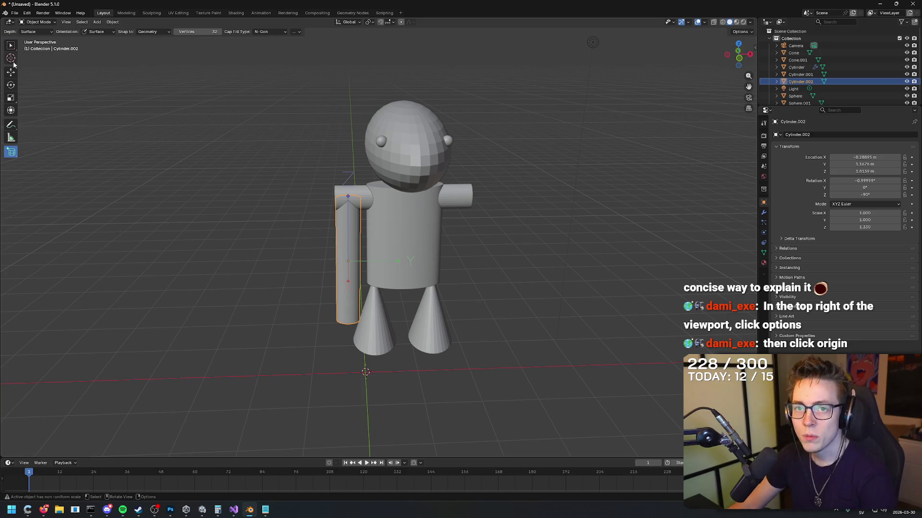
Select only the long arm cylinder, Cylinder.002.
key(w)
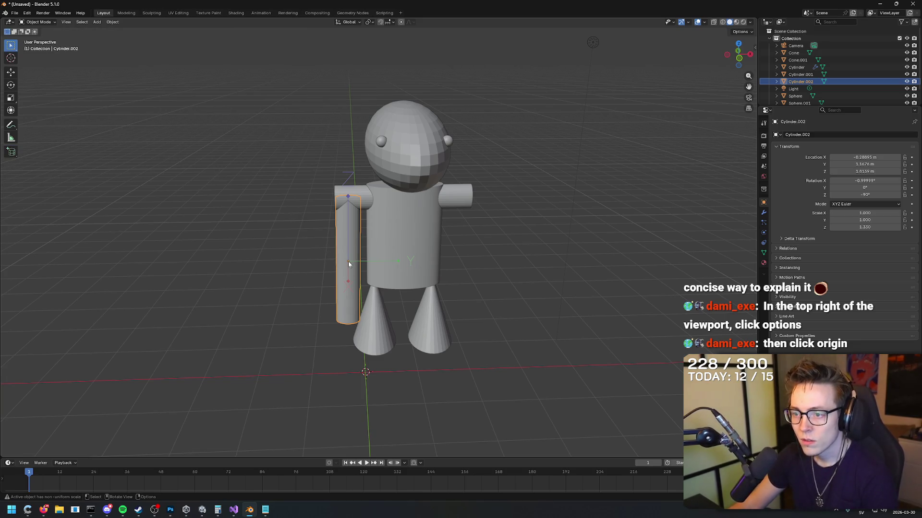
mouse_move(348, 263)
mouse_down()
mouse_move(422, 264)
mouse_move(414, 269)
mouse_move(471, 234)
mouse_up()
shift+click(408, 246)
click(345, 258)
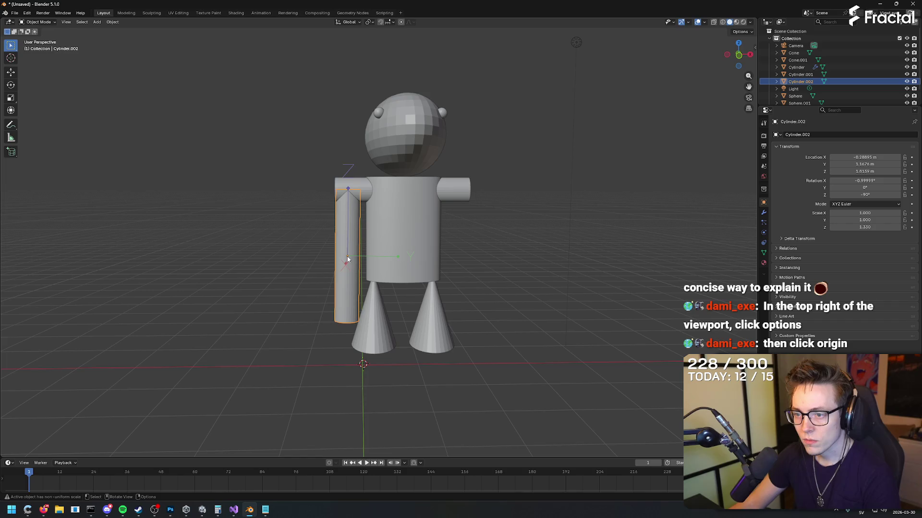
right_click(821, 81)
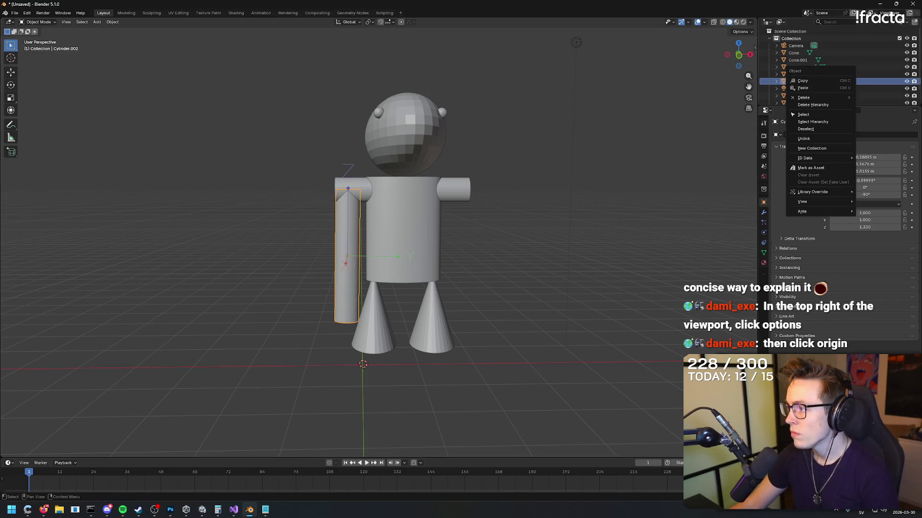
key(Escape)
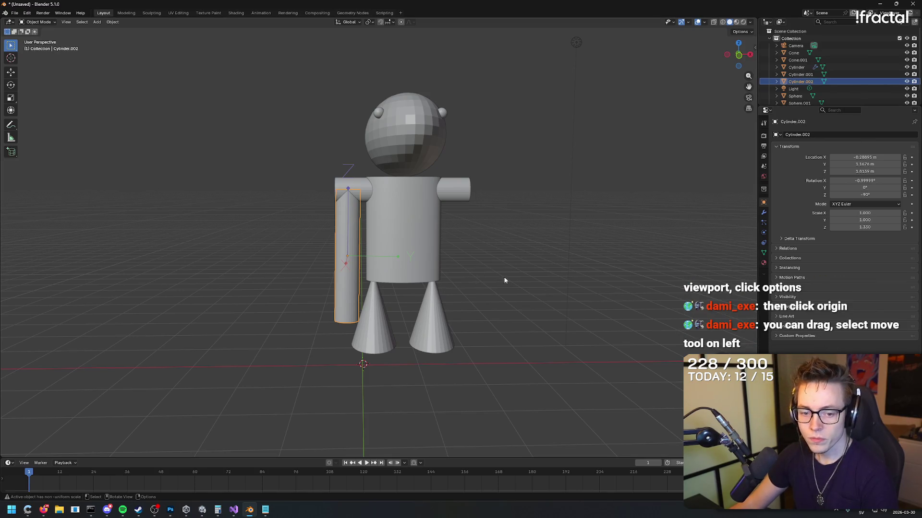
drag(499, 281, 329, 208)
Raise the arm cylinder with the Move tool until its top meets the left shoulder.
click(10, 73)
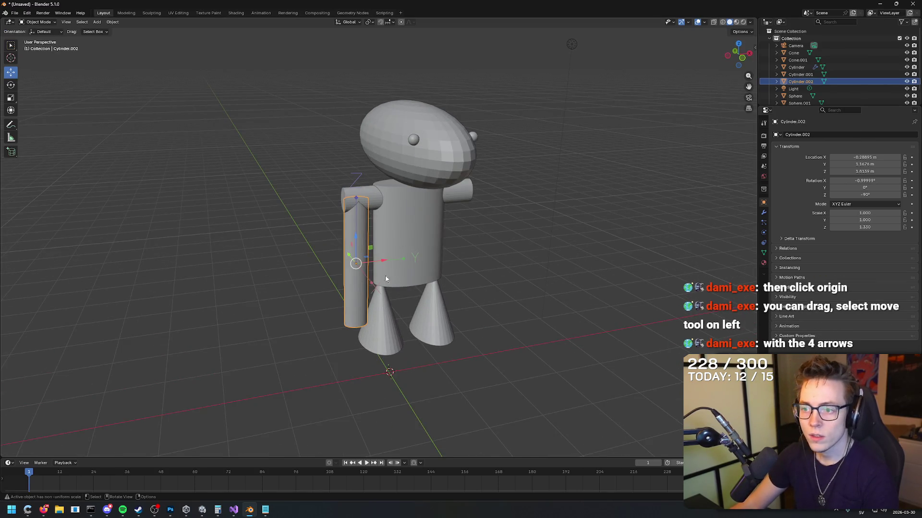
shift+click(358, 204)
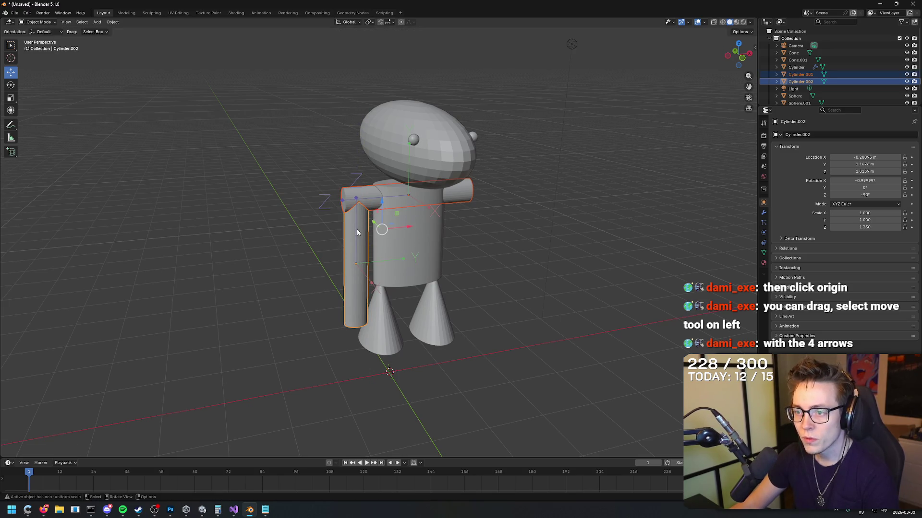
click(356, 265)
mouse_move(356, 240)
mouse_down()
mouse_move(362, 188)
mouse_move(375, 172)
mouse_move(342, 176)
mouse_move(409, 166)
mouse_move(404, 159)
mouse_move(397, 173)
mouse_move(396, 160)
mouse_move(346, 156)
mouse_up()
right_click(342, 177)
key(Escape)
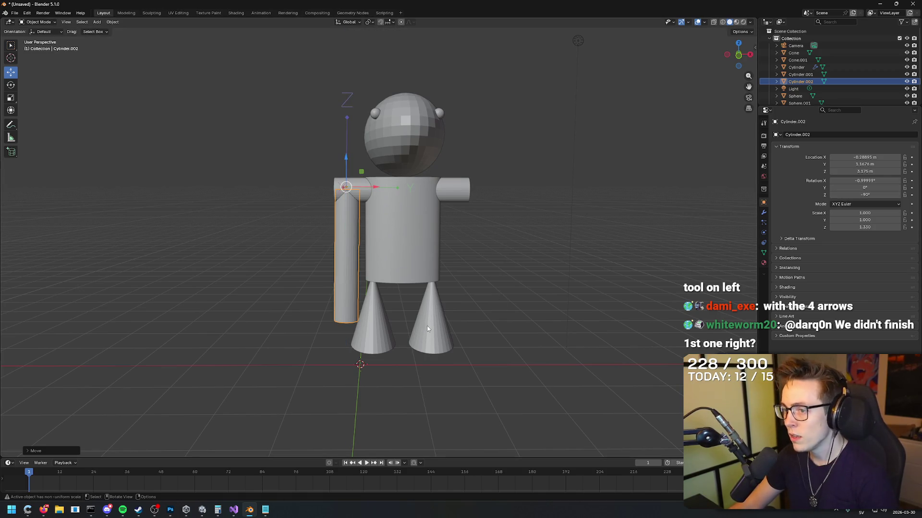
click(285, 264)
click(12, 45)
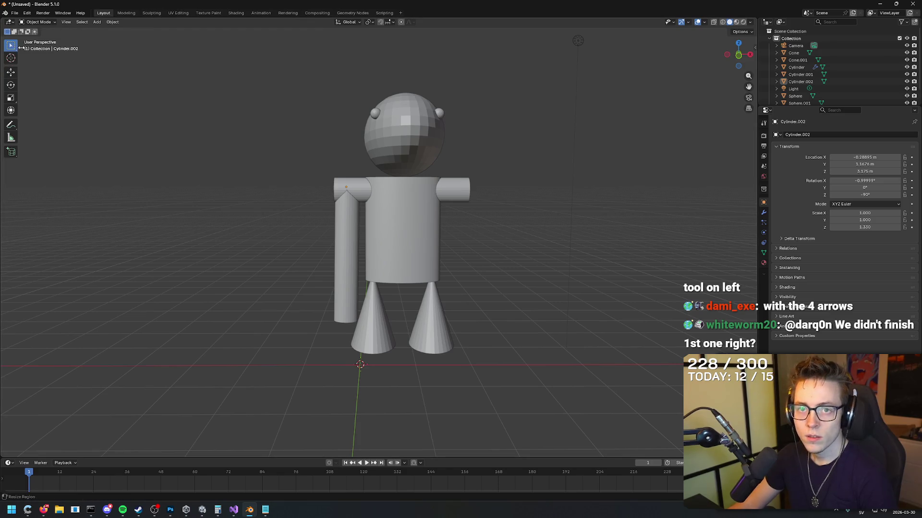
Shorten the arm cylinder to upper-arm length with Scale Z 0.440.
click(346, 238)
mouse_move(864, 213)
mouse_down()
mouse_move(845, 213)
mouse_move(864, 213)
mouse_move(845, 227)
mouse_up()
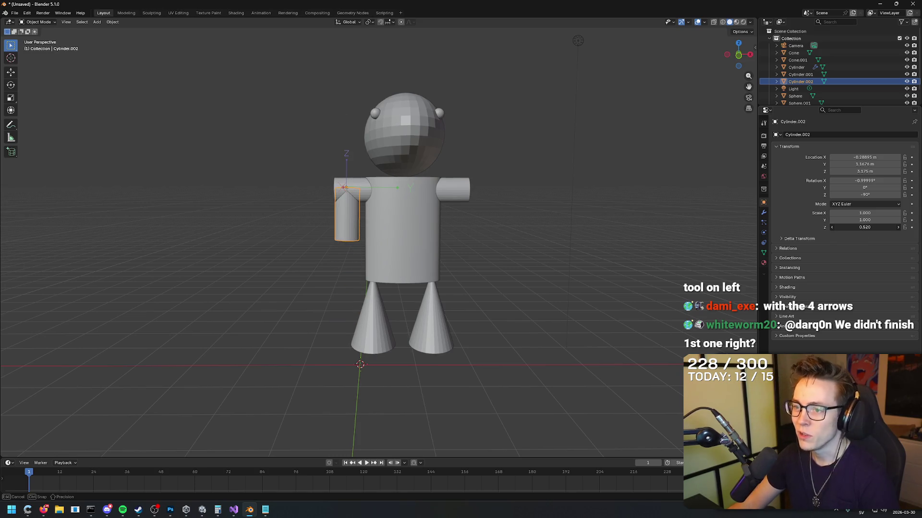
mouse_move(624, 192)
mouse_down()
mouse_move(675, 199)
mouse_move(577, 183)
mouse_move(583, 188)
mouse_up()
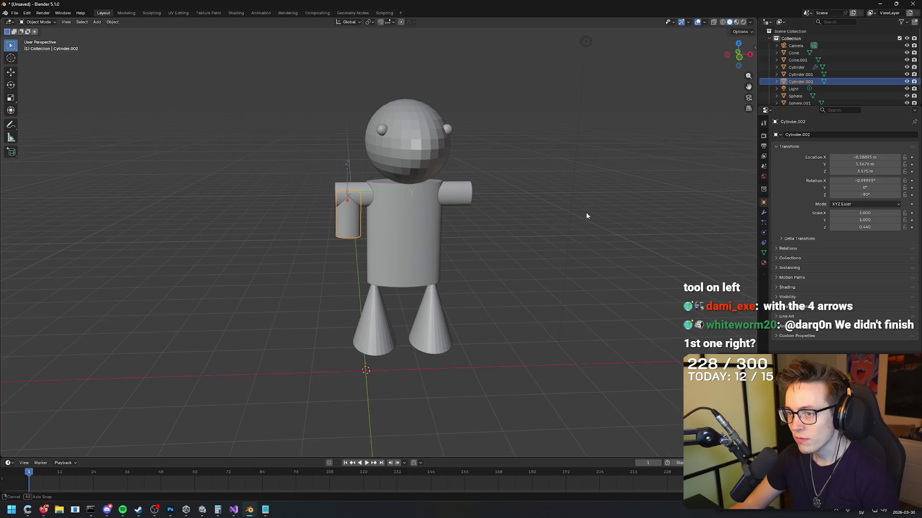
mouse_move(465, 203)
mouse_down()
mouse_move(566, 200)
mouse_move(499, 207)
mouse_up()
Duplicate the upper arm as a forearm at Location Z 2.275, tilted -7° on Y.
key(ctrl+c)
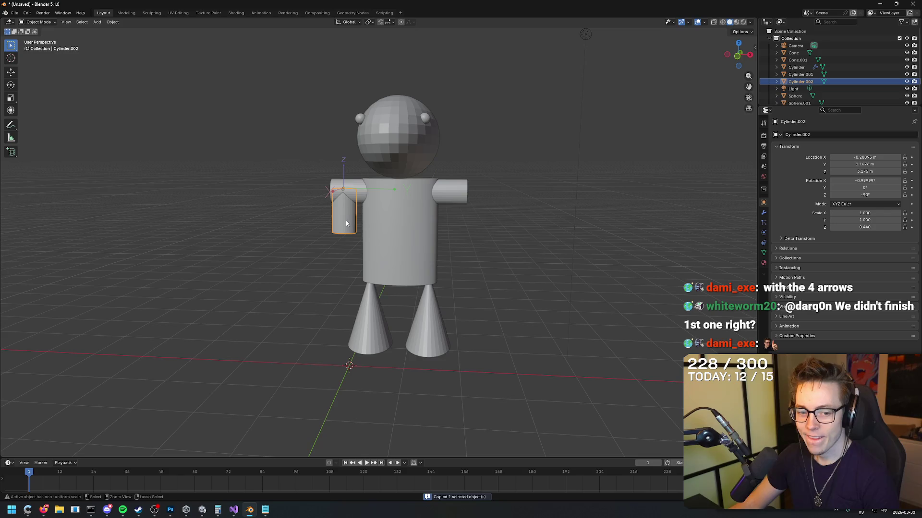
key(ctrl+v)
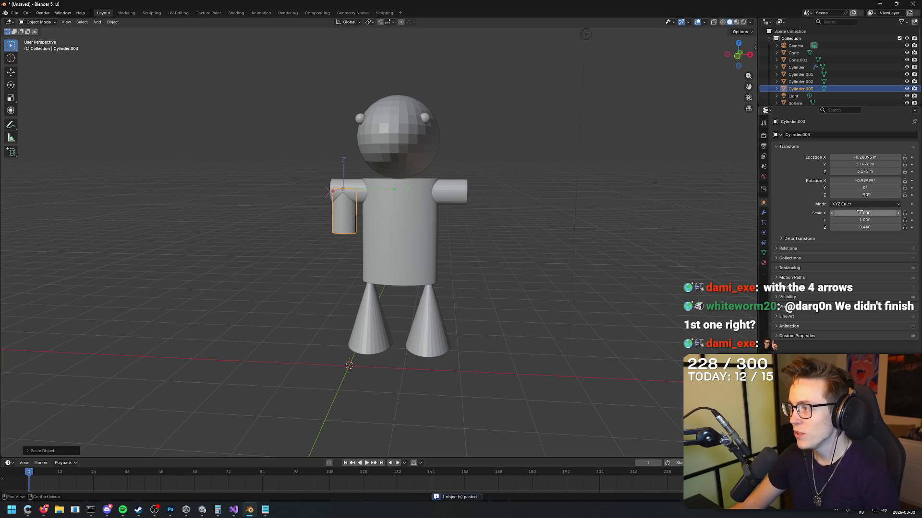
mouse_move(864, 220)
mouse_down()
mouse_move(845, 220)
mouse_move(878, 227)
mouse_up()
key(ctrl+z)
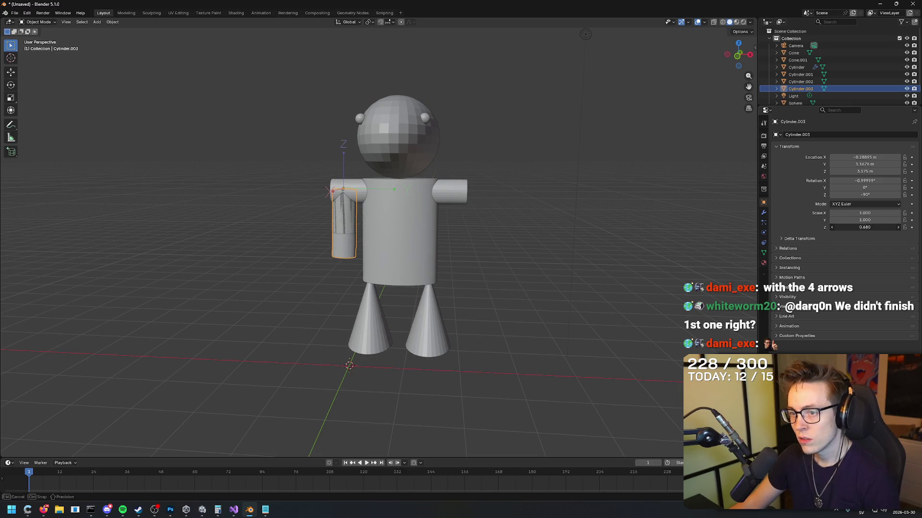
key(Escape)
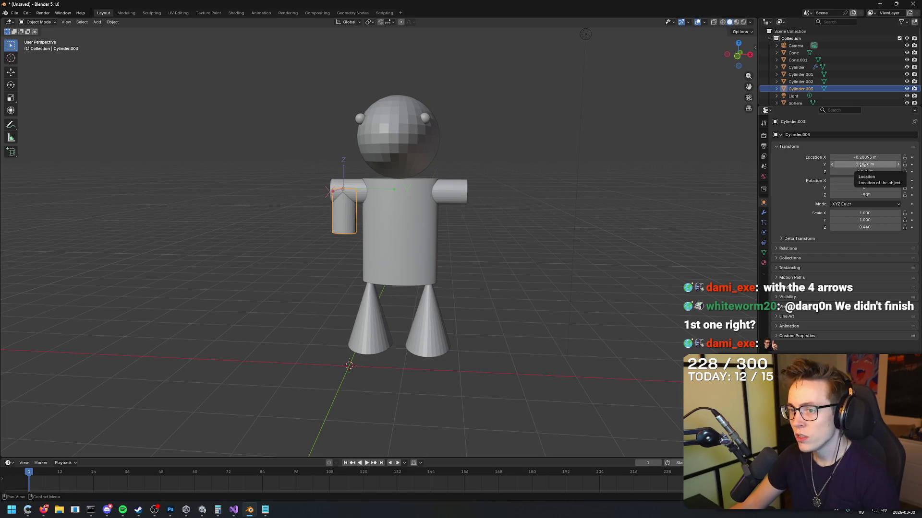
drag(864, 171, 838, 171)
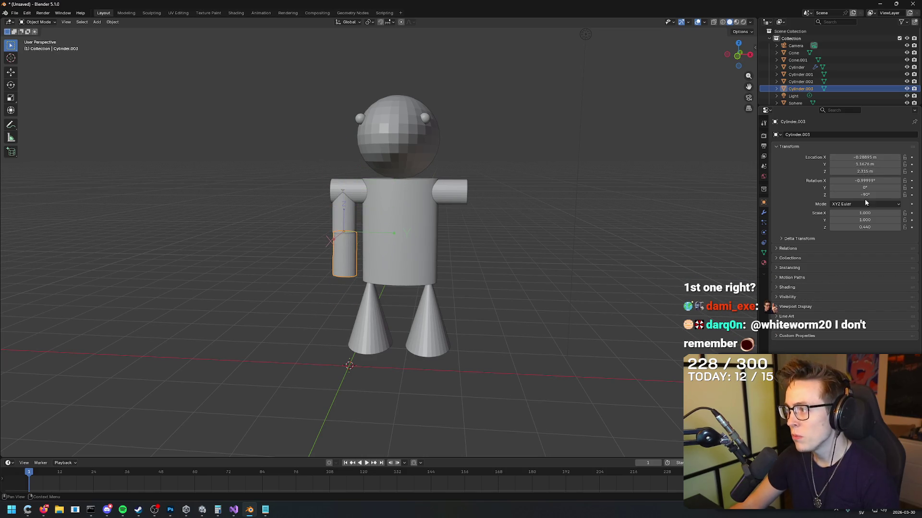
drag(864, 187, 852, 188)
mouse_move(562, 233)
mouse_down()
mouse_move(503, 230)
mouse_move(545, 240)
mouse_move(448, 251)
mouse_up()
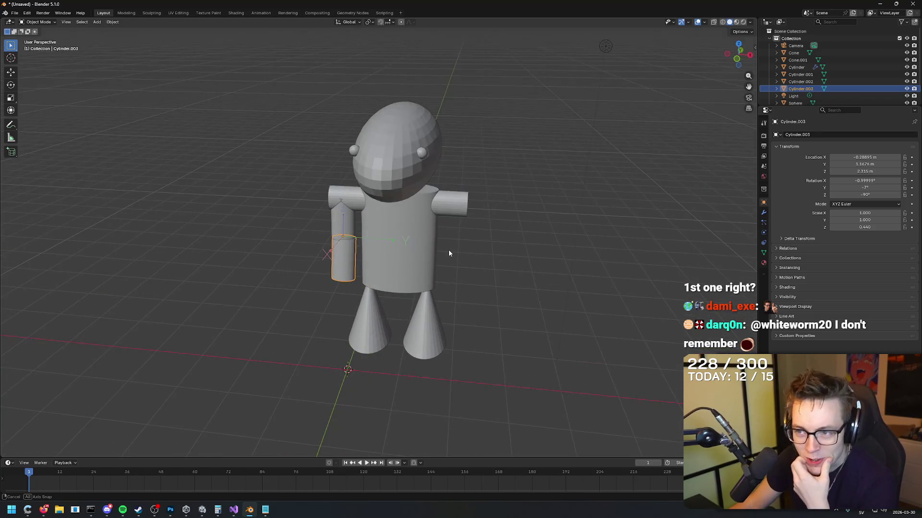
Select the upper arm and forearm together and copy-paste them.
click(337, 192)
drag(527, 256, 364, 247)
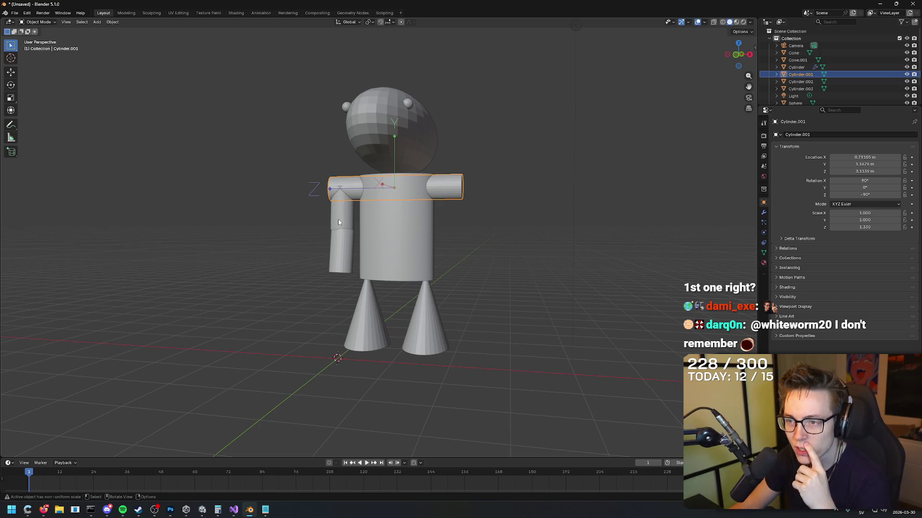
click(338, 222)
click(341, 244)
shift+click(342, 202)
shift+click(341, 245)
key(ctrl+c)
key(ctrl+v)
Undo the test-pasted arm copies and an accidental deletion of the upper arm.
drag(864, 213, 885, 213)
key(Escape)
drag(864, 157, 888, 157)
key(ctrl+z)
key(ctrl+z)
key(ctrl+z)
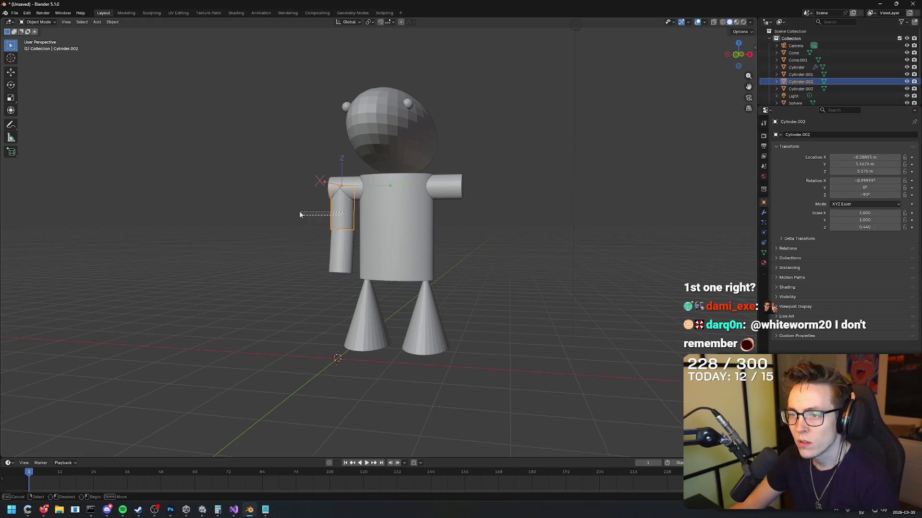
key(Delete)
key(ctrl+z)
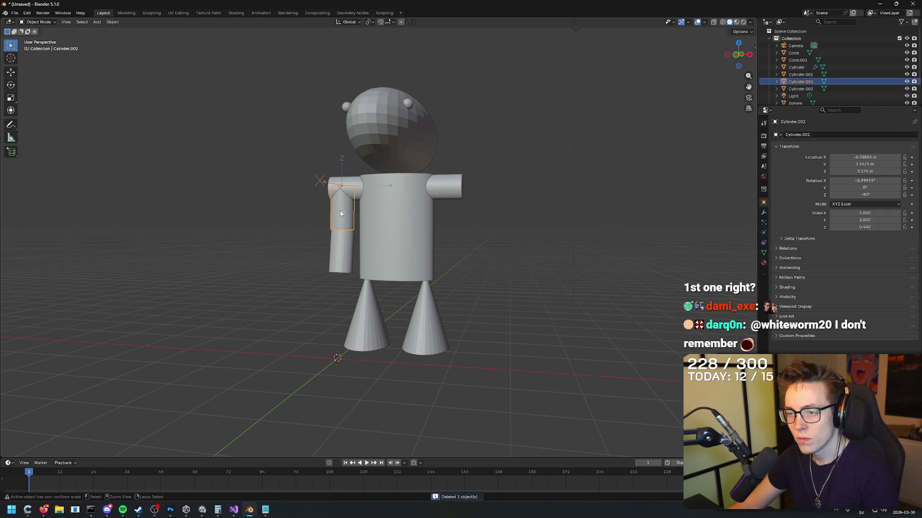
Select both left arm pieces and paste a copy of them.
shift+click(345, 243)
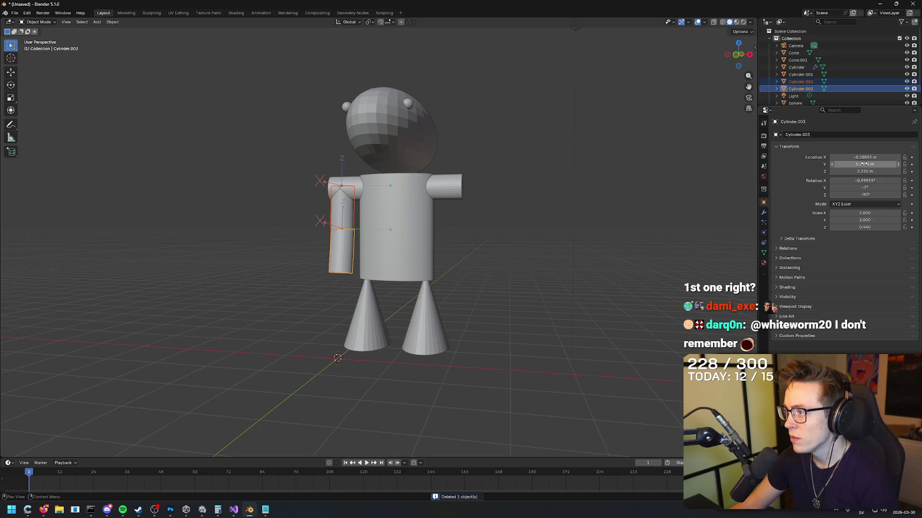
drag(864, 164, 893, 164)
key(Escape)
key(ctrl+c)
key(ctrl+v)
key(ctrl+z)
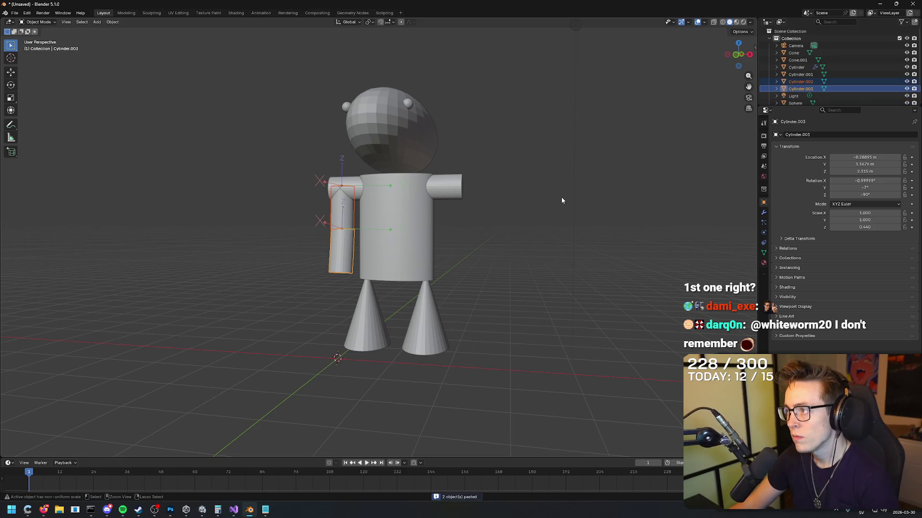
key(ctrl+v)
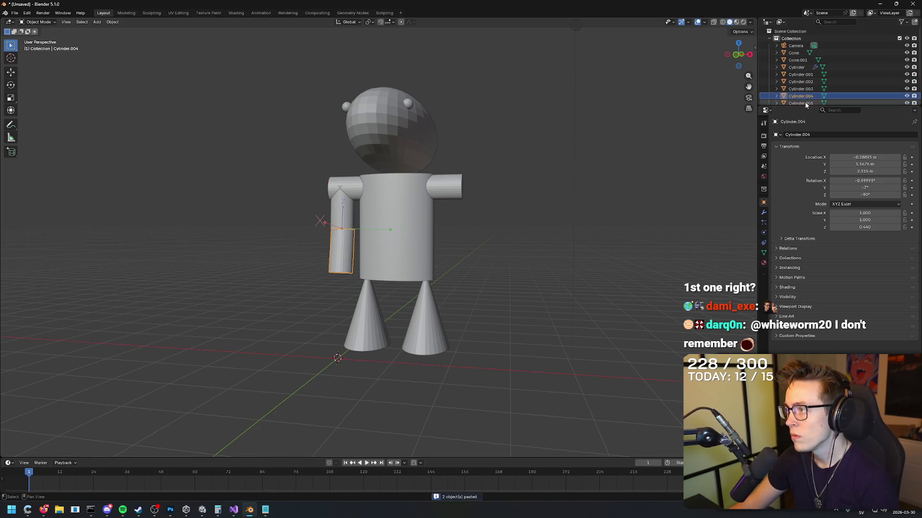
drag(865, 164, 888, 164)
key(Escape)
Move the upper-arm copy to the torso's right side, Location X about 1.84 m.
scroll(903, 75, down, 2)
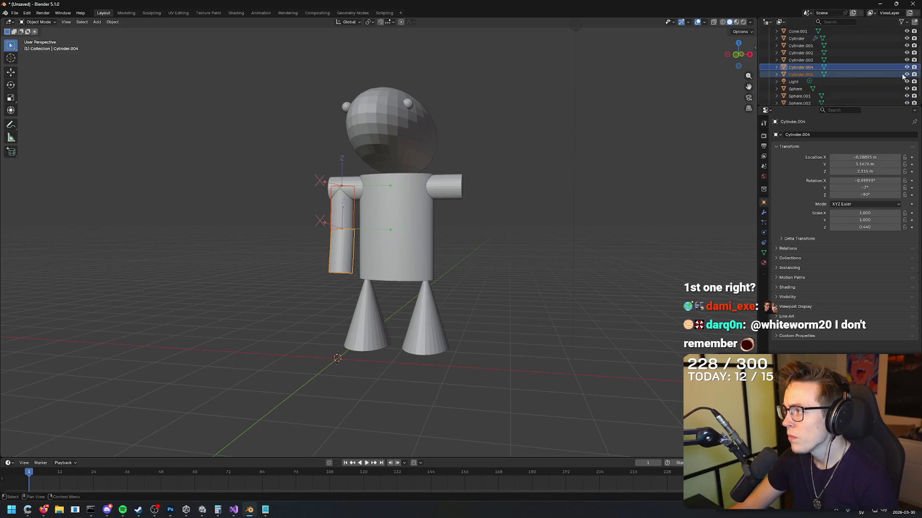
ctrl+click(842, 74)
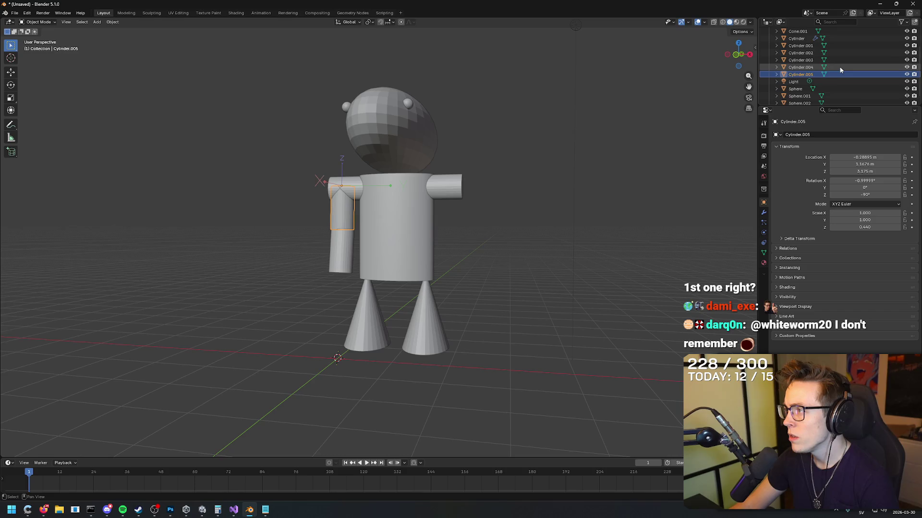
drag(865, 165, 920, 164)
key(Escape)
drag(850, 159, 878, 158)
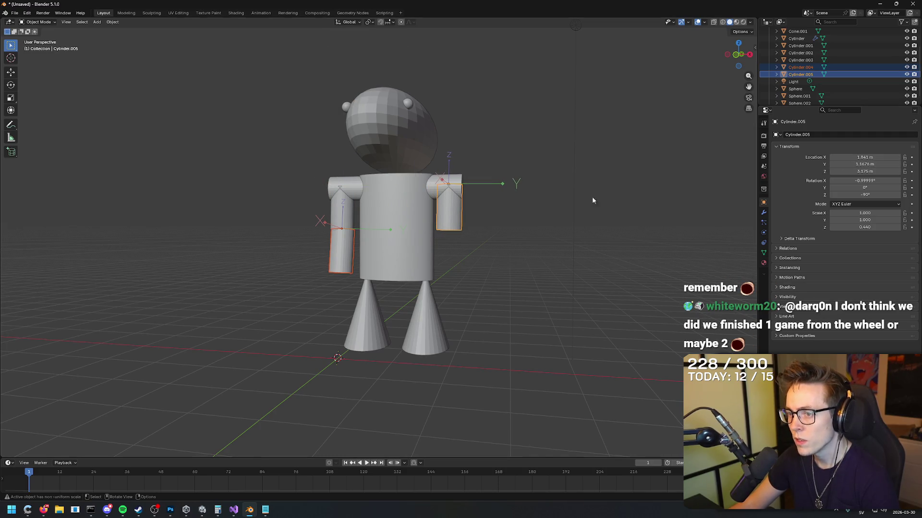
Try a height value of 3 on the forearm copy, then undo it.
click(815, 68)
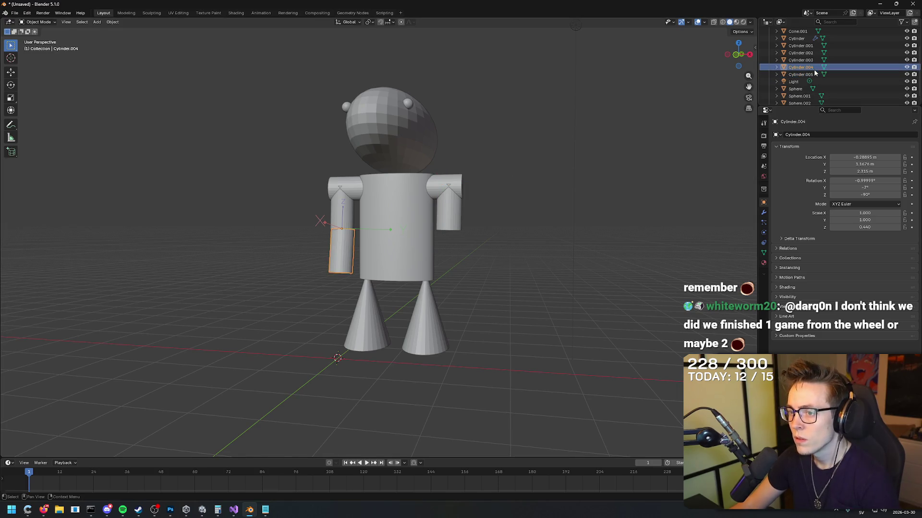
click(816, 74)
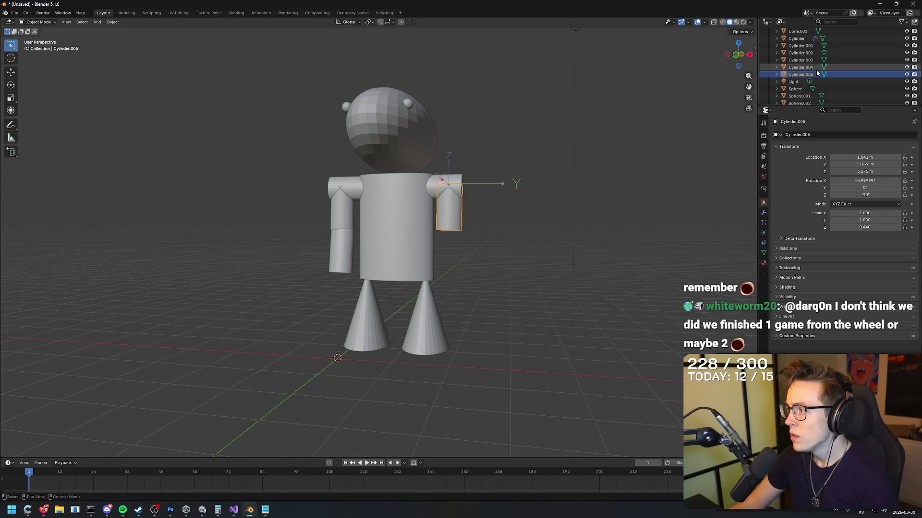
click(815, 67)
double_click(876, 172)
text(3)
key(Return)
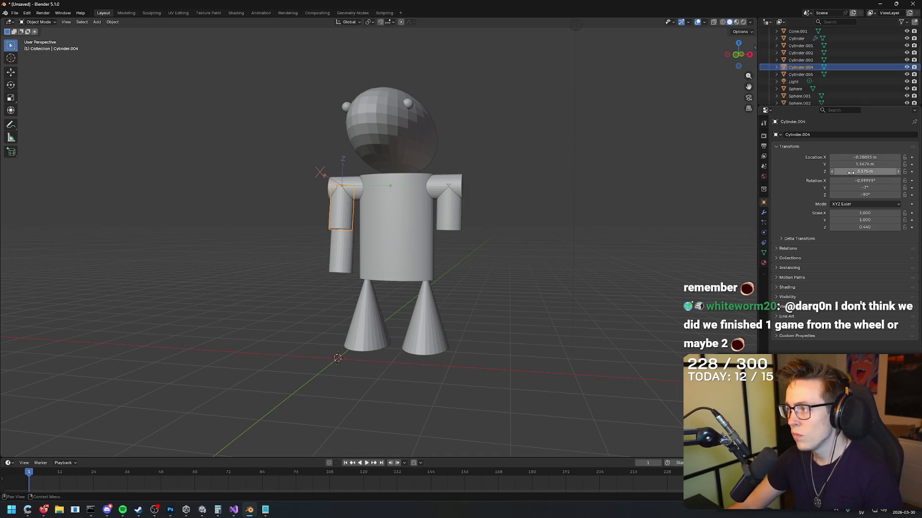
key(ctrl+z)
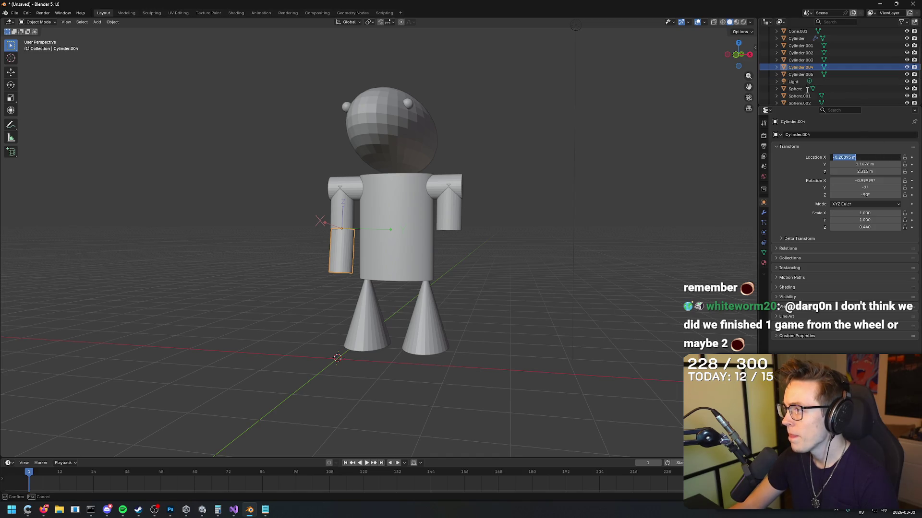
Keep the upper-arm copy on the right side, undoing its jump back to the left shoulder.
key(Escape)
click(810, 75)
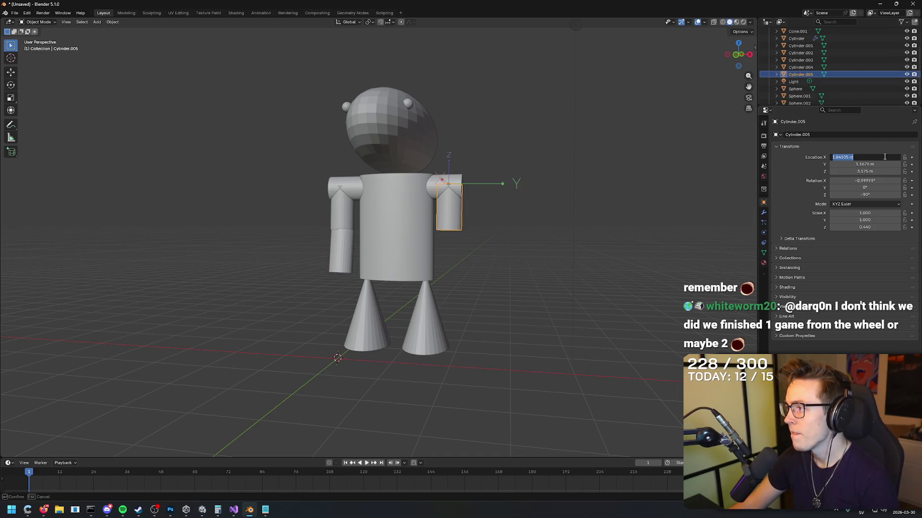
key(Return)
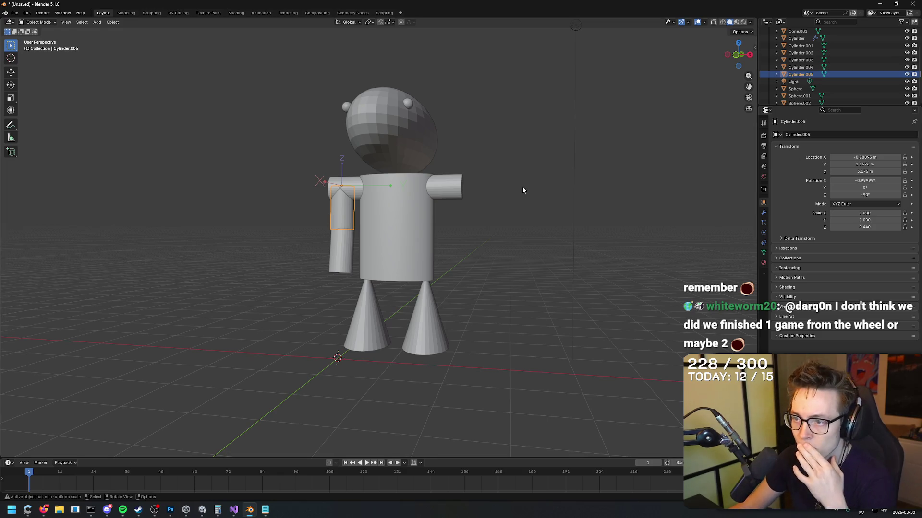
key(ctrl+z)
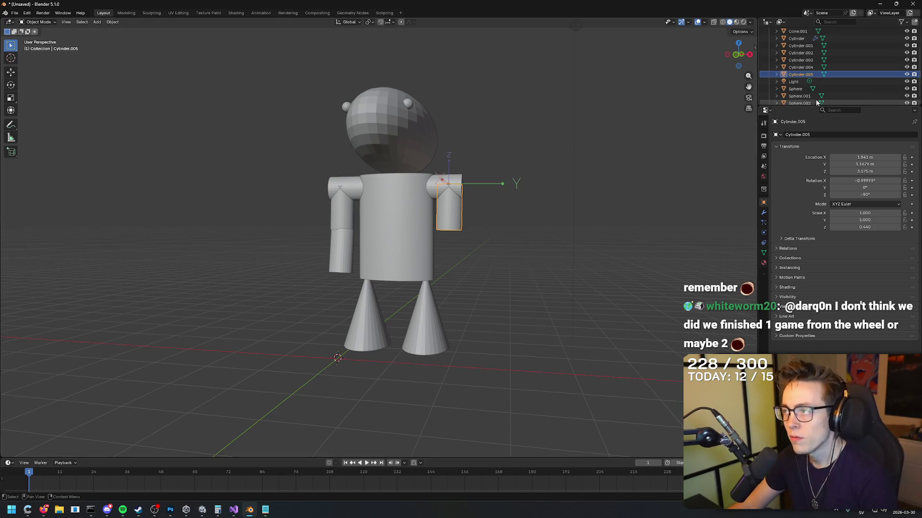
ctrl+click(801, 75)
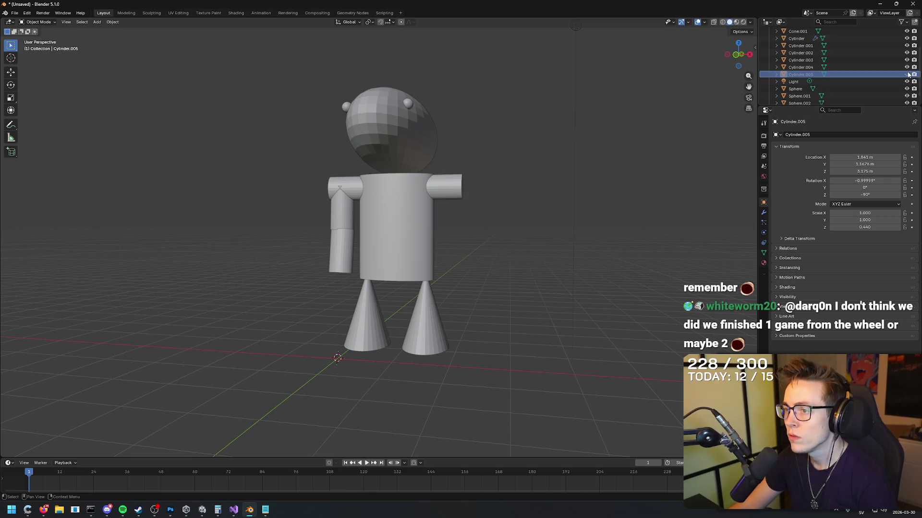
click(809, 69)
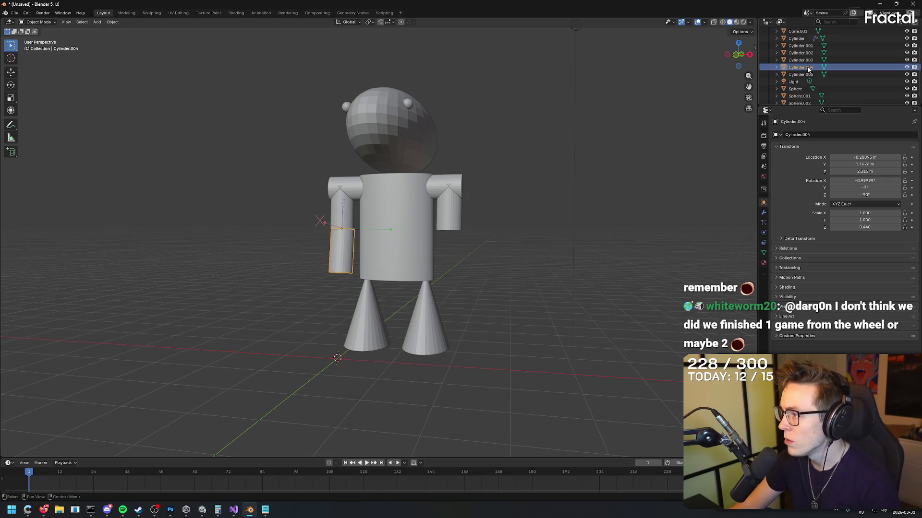
Move the forearm copy to X about 1.84 m, under the right upper arm.
drag(864, 171, 870, 171)
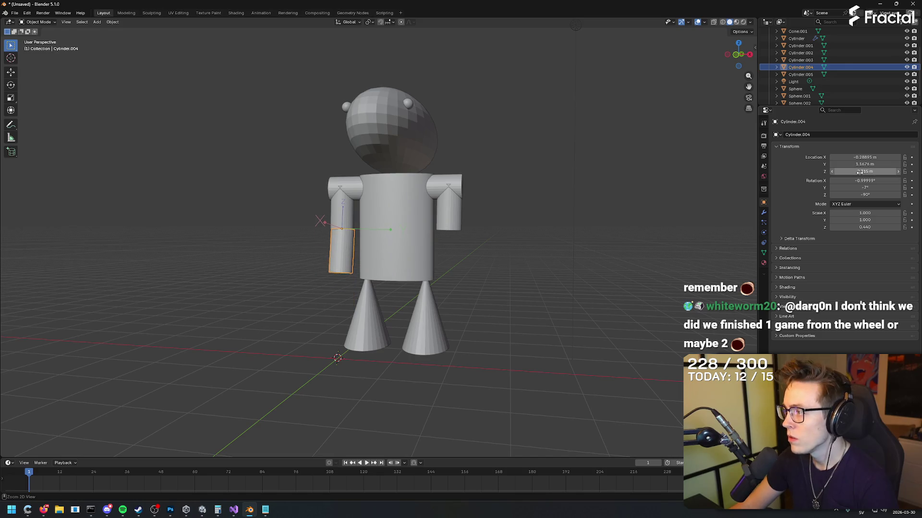
click(871, 157)
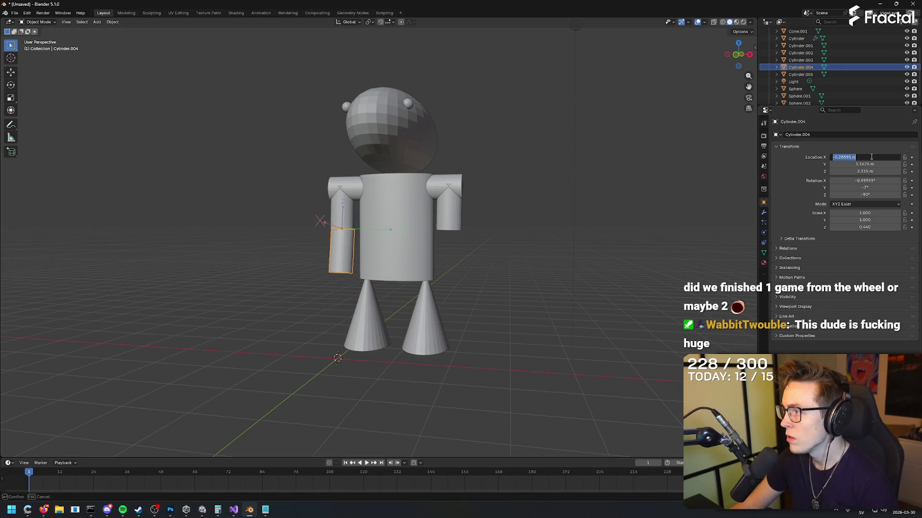
click(809, 74)
click(808, 75)
drag(864, 157, 864, 157)
click(801, 67)
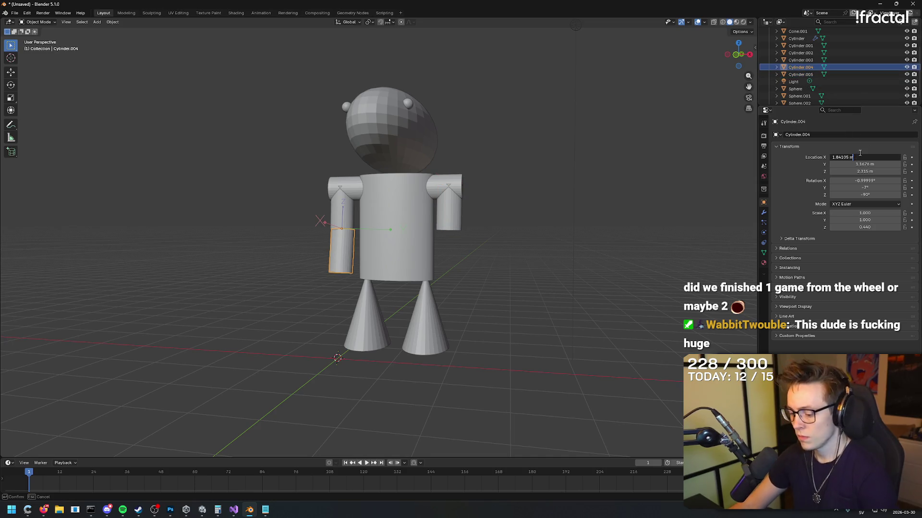
key(Return)
mouse_move(516, 179)
mouse_down()
mouse_move(537, 189)
mouse_move(517, 186)
mouse_up()
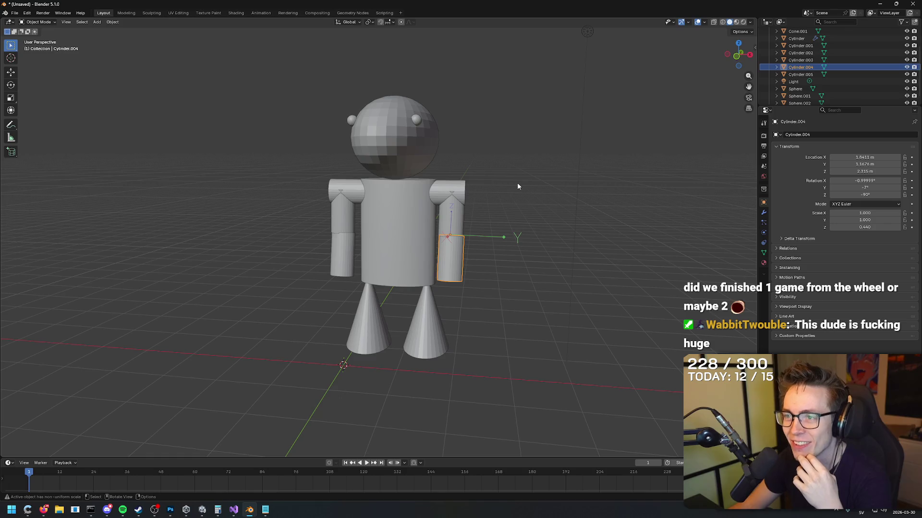
drag(517, 187, 485, 172)
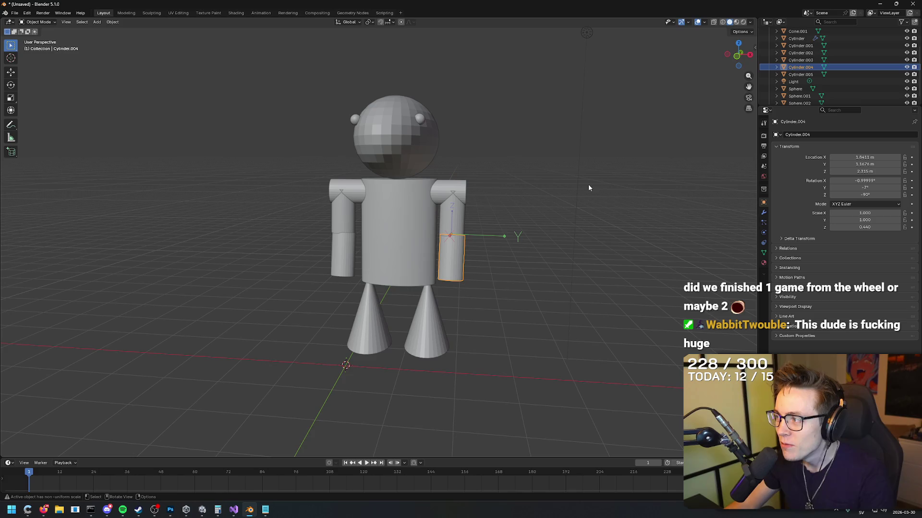
Realign the left forearm, Cylinder.003, by dragging its Location values.
click(629, 198)
mouse_move(629, 198)
mouse_down()
mouse_move(514, 218)
mouse_move(494, 246)
mouse_move(504, 261)
mouse_move(545, 260)
mouse_move(576, 226)
mouse_move(365, 238)
mouse_move(393, 245)
mouse_move(398, 262)
mouse_up()
click(353, 269)
scroll(404, 246, up, 5)
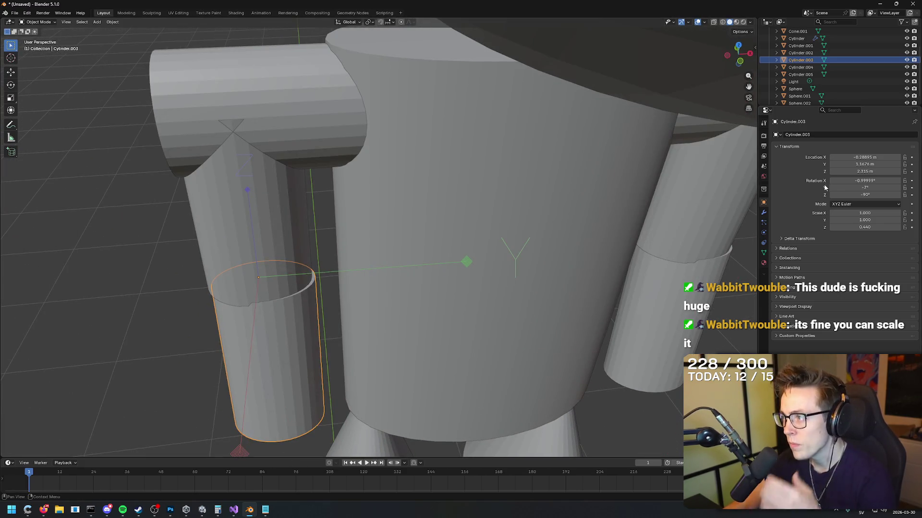
drag(853, 170, 859, 157)
Orbit around the arms to compare the left forearm with its upper arm.
click(166, 269)
mouse_move(166, 269)
mouse_down()
mouse_move(224, 252)
mouse_move(231, 265)
mouse_move(201, 276)
mouse_move(290, 366)
mouse_move(281, 312)
mouse_move(418, 282)
mouse_move(552, 282)
mouse_up()
click(319, 390)
click(292, 366)
click(282, 283)
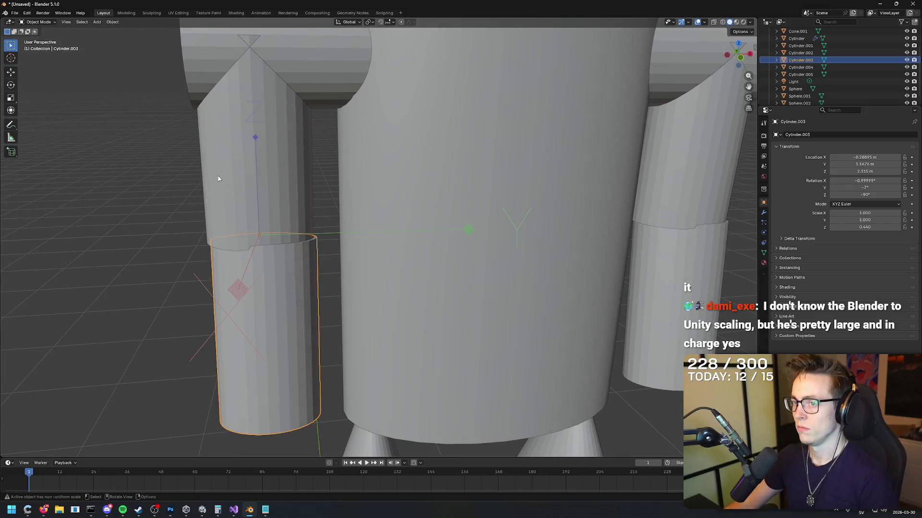
mouse_move(519, 236)
mouse_down()
mouse_move(498, 242)
mouse_move(551, 247)
mouse_up()
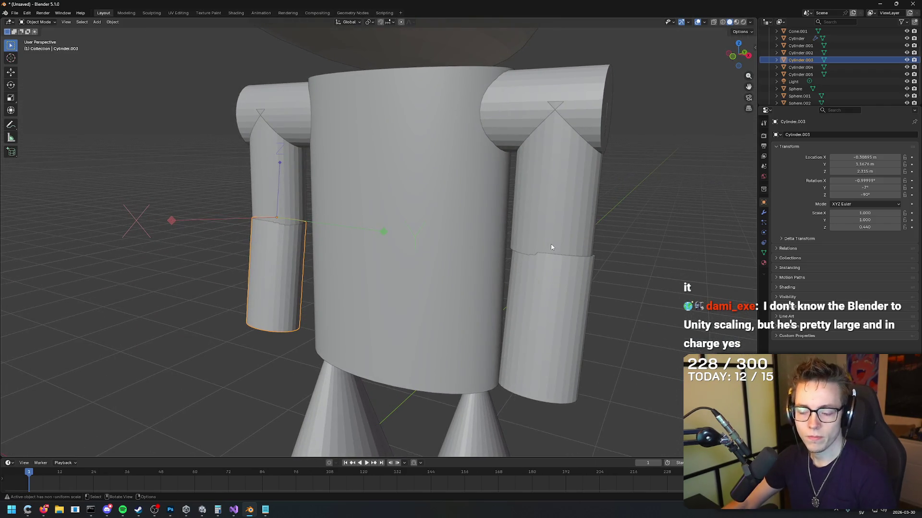
click(560, 293)
mouse_move(560, 292)
mouse_down()
mouse_move(649, 257)
mouse_move(619, 249)
mouse_move(633, 259)
mouse_up()
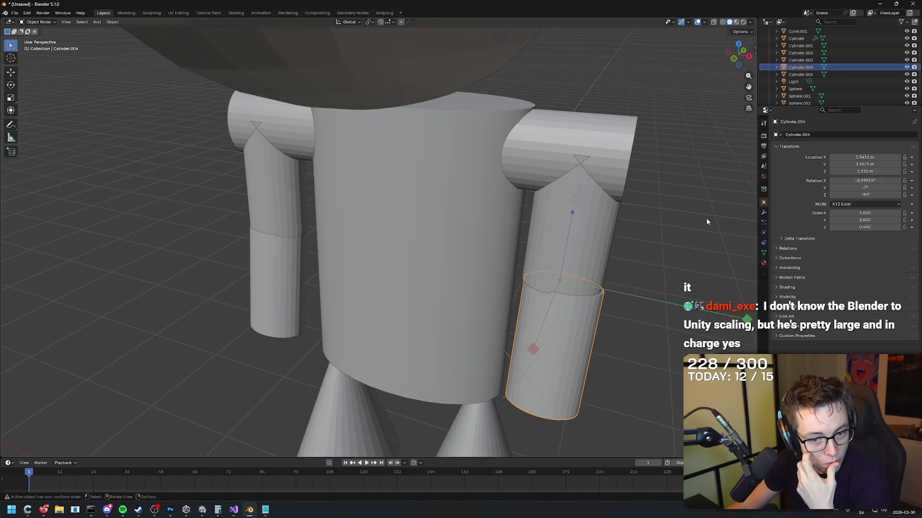
Nudge the right forearm's Location Y up slightly beneath the right upper arm.
mouse_move(663, 229)
mouse_down()
mouse_move(670, 212)
mouse_move(601, 216)
mouse_move(598, 187)
mouse_move(663, 185)
mouse_move(658, 198)
mouse_move(666, 187)
mouse_up()
scroll(671, 212, down, 6)
scroll(658, 190, up, 5)
drag(864, 172, 864, 164)
drag(672, 247, 631, 250)
scroll(631, 251, up, 6)
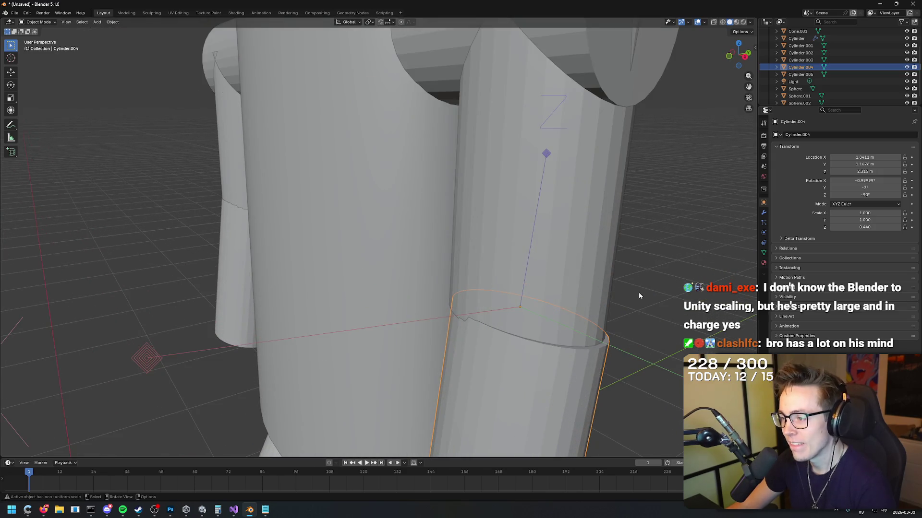
scroll(639, 295, down, 3)
scroll(657, 242, up, 5)
drag(655, 246, 654, 253)
Set the right forearm's Location X to about 1.85 m, then deselect it.
drag(864, 157, 857, 157)
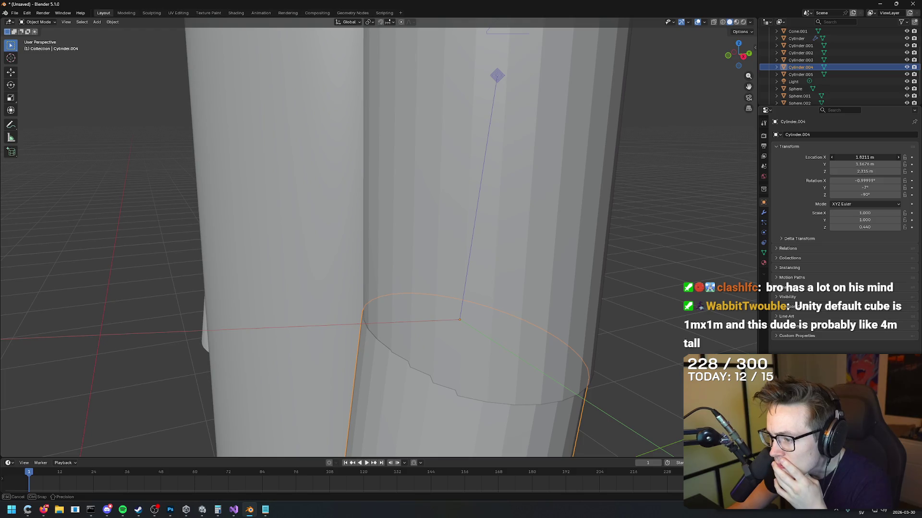
click(899, 157)
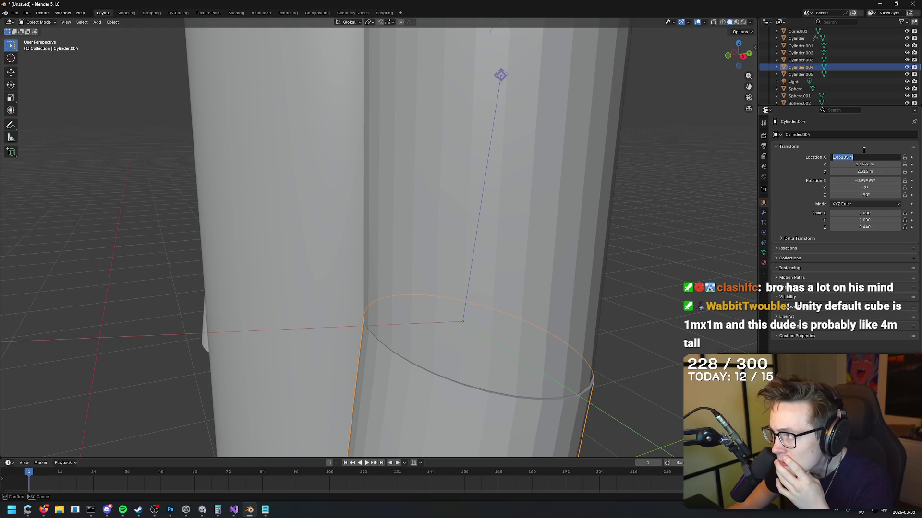
drag(855, 157, 855, 157)
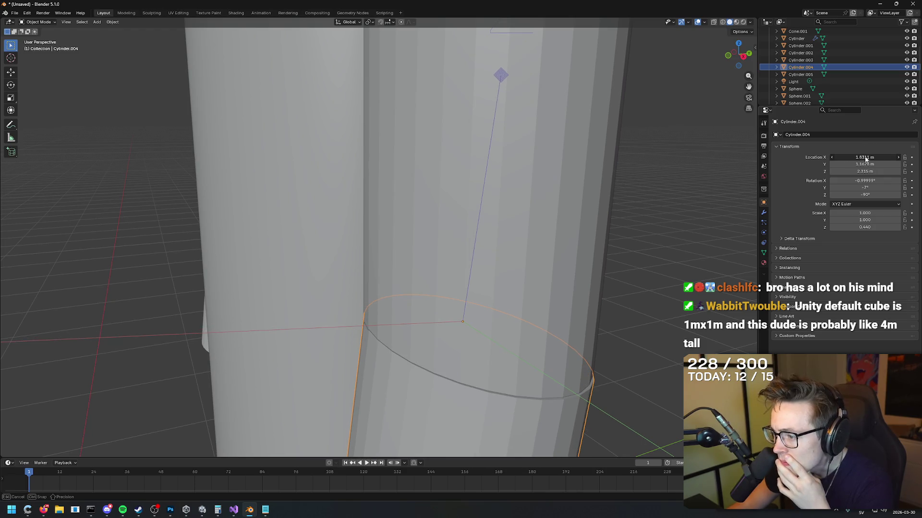
scroll(590, 241, down, 10)
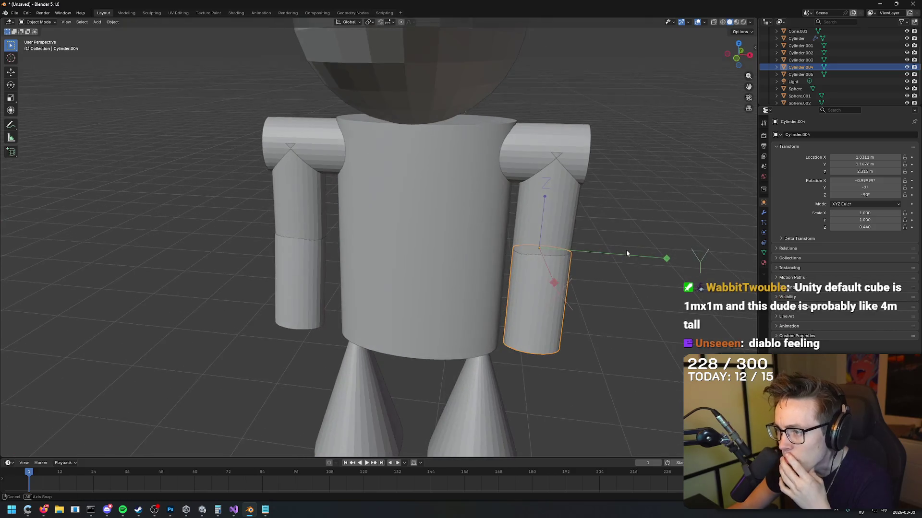
drag(626, 254, 638, 252)
click(624, 231)
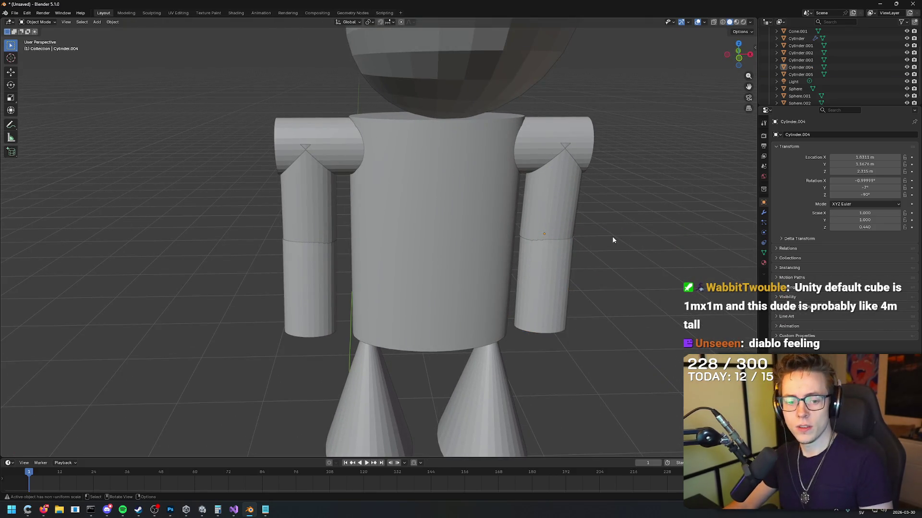
Choose Add UV Sphere from the Add Cylinder flyout in the toolbar.
scroll(599, 228, down, 3)
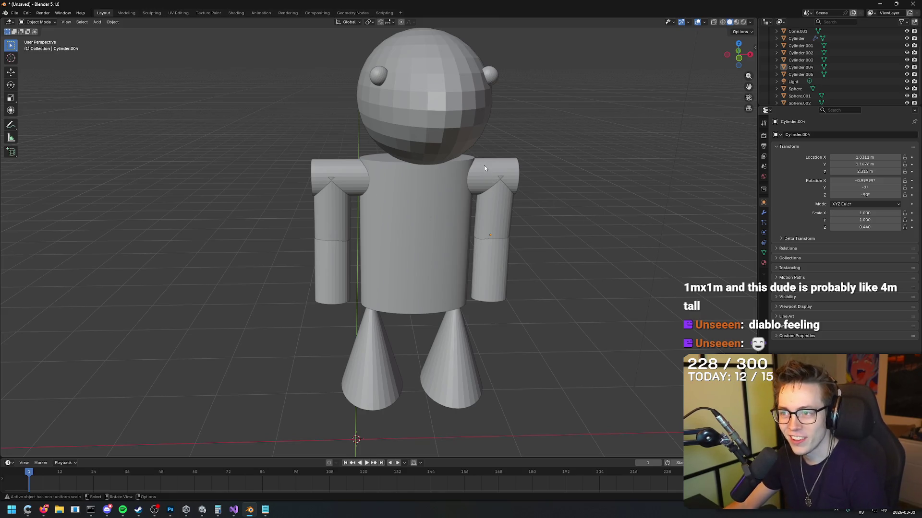
mouse_move(551, 173)
mouse_down()
mouse_move(547, 136)
mouse_move(550, 181)
mouse_move(517, 191)
mouse_move(560, 150)
mouse_move(551, 168)
mouse_up()
scroll(548, 218, up, 3)
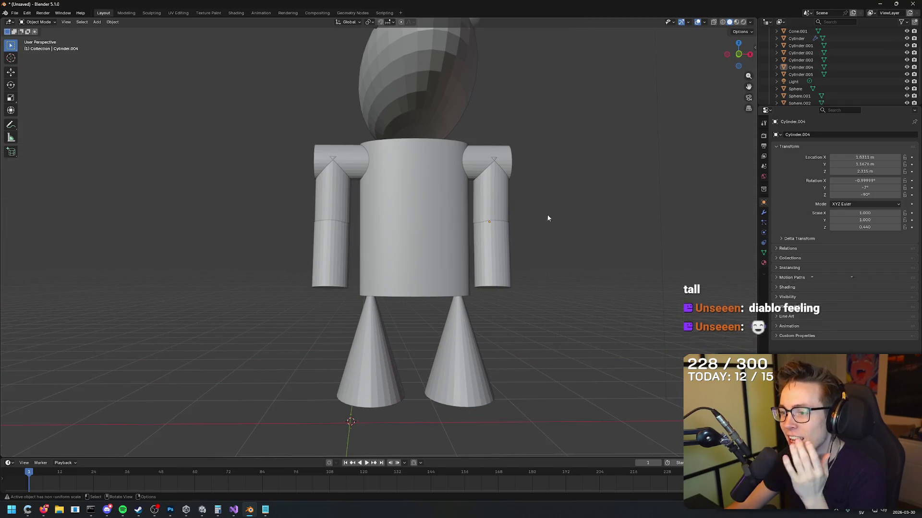
click(489, 259)
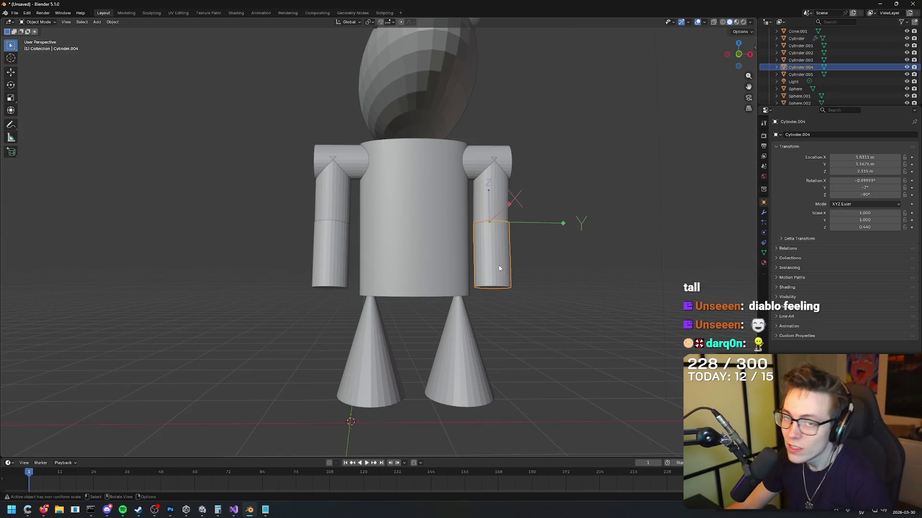
click(12, 153)
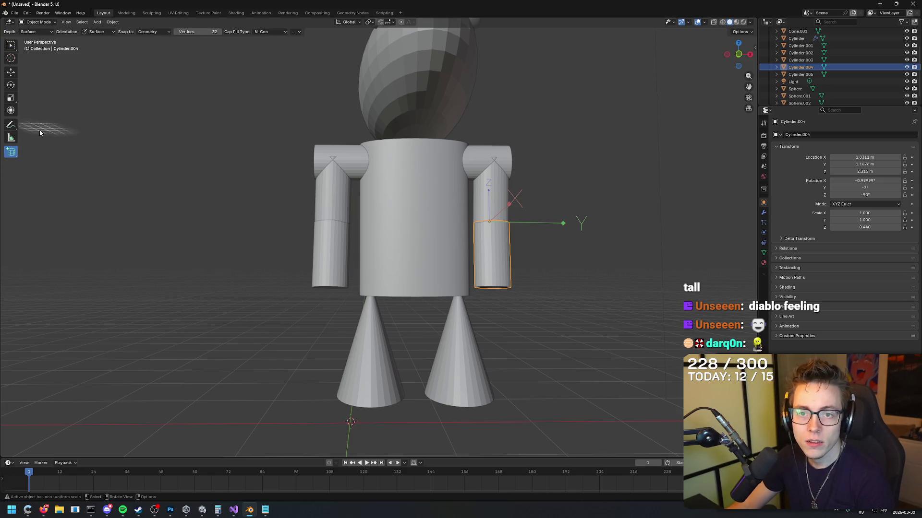
mouse_move(13, 153)
mouse_down()
mouse_move(62, 190)
mouse_move(61, 206)
mouse_up()
Draw an elongated UV sphere, Sphere.003, at the bottom of the left forearm as a hand.
mouse_move(362, 288)
mouse_down()
mouse_move(360, 243)
mouse_move(378, 262)
mouse_move(376, 250)
mouse_up()
scroll(378, 267, up, 3)
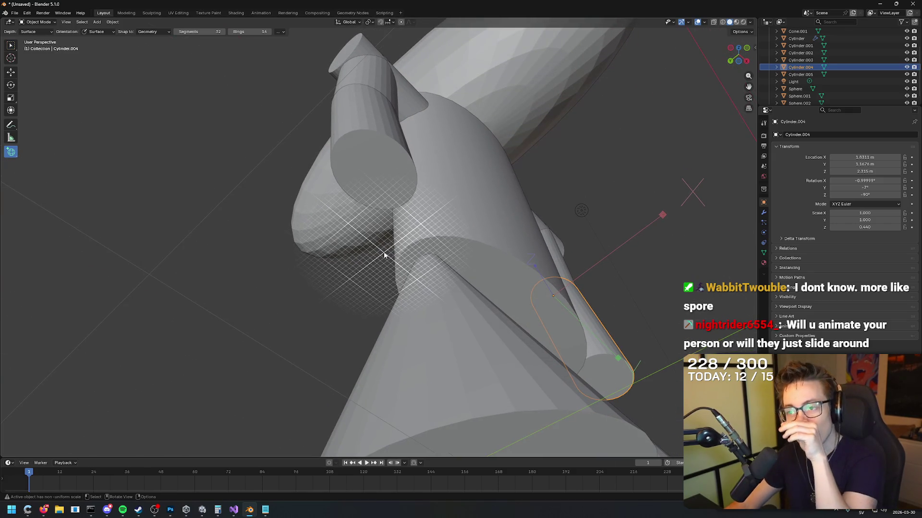
drag(378, 178, 369, 196)
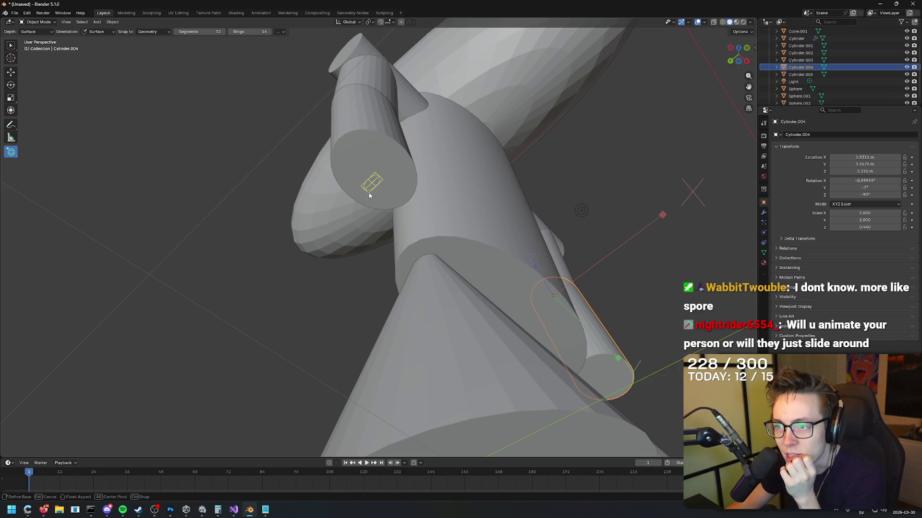
drag(384, 243, 382, 252)
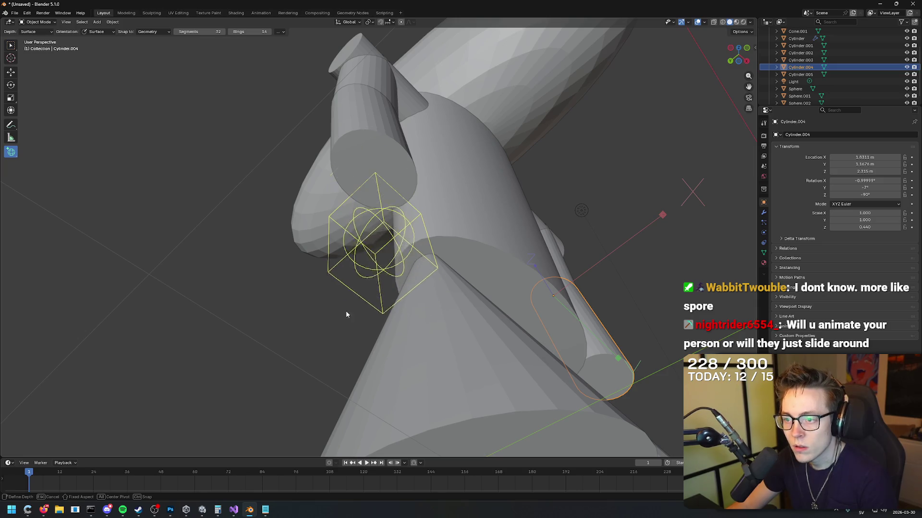
click(460, 336)
Move the oval sphere to the arm's end: X -0.34525, Y 1.0485 m, Z 1.2057 m.
mouse_move(437, 346)
mouse_down()
mouse_move(456, 338)
mouse_move(440, 337)
mouse_move(476, 344)
mouse_move(447, 361)
mouse_move(466, 315)
mouse_move(480, 307)
mouse_up()
drag(864, 157, 826, 157)
mouse_move(600, 211)
mouse_down()
mouse_move(607, 220)
mouse_move(580, 222)
mouse_move(577, 236)
mouse_up()
mouse_move(863, 157)
mouse_down()
mouse_move(874, 158)
mouse_move(842, 164)
mouse_move(859, 164)
mouse_up()
mouse_move(595, 225)
mouse_down()
mouse_move(578, 250)
mouse_move(594, 253)
mouse_up()
mouse_move(862, 164)
mouse_down()
mouse_move(875, 164)
mouse_move(870, 172)
mouse_move(864, 164)
mouse_move(874, 172)
mouse_up()
mouse_move(682, 204)
mouse_down()
mouse_move(590, 214)
mouse_move(637, 198)
mouse_move(706, 193)
mouse_up()
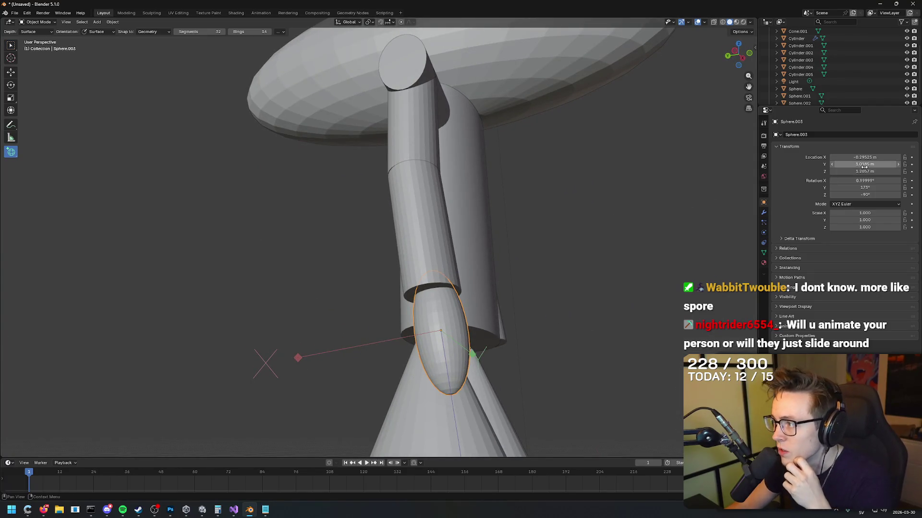
drag(864, 164, 865, 168)
drag(672, 224, 586, 237)
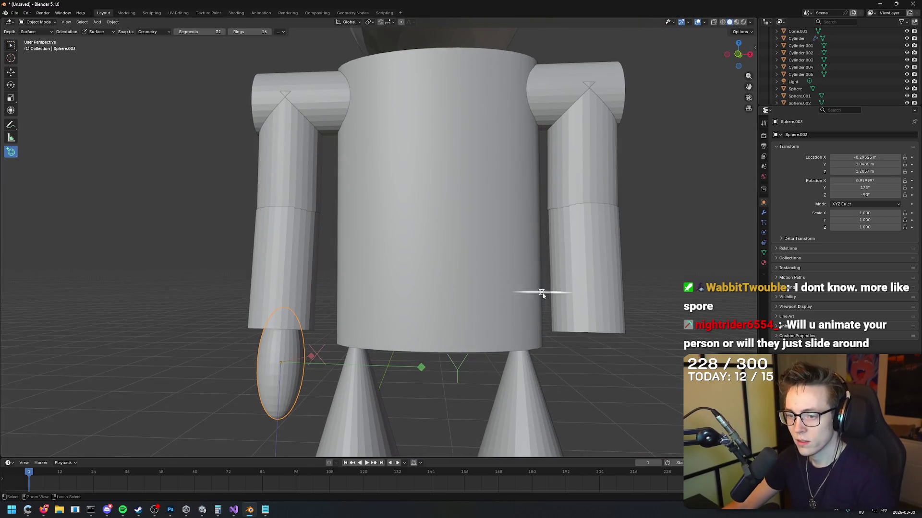
Paste a copy of the hand sphere and set its Location X to 1.8148 m.
key(ctrl+v)
mouse_move(859, 164)
mouse_down()
mouse_move(879, 171)
mouse_move(859, 171)
mouse_move(894, 159)
mouse_move(847, 160)
mouse_up()
mouse_move(663, 192)
mouse_down()
mouse_move(624, 189)
mouse_move(648, 176)
mouse_up()
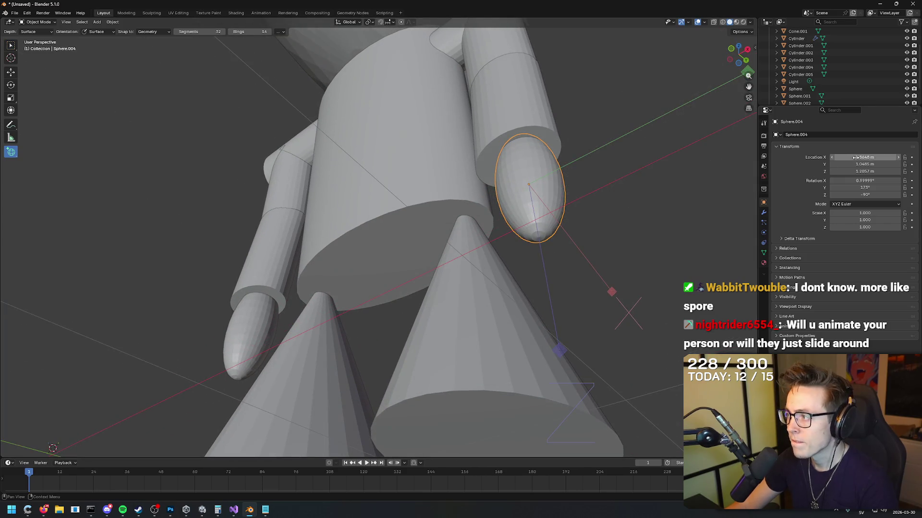
drag(864, 157, 857, 157)
mouse_move(638, 192)
mouse_down()
mouse_move(648, 142)
mouse_move(669, 143)
mouse_move(615, 153)
mouse_up()
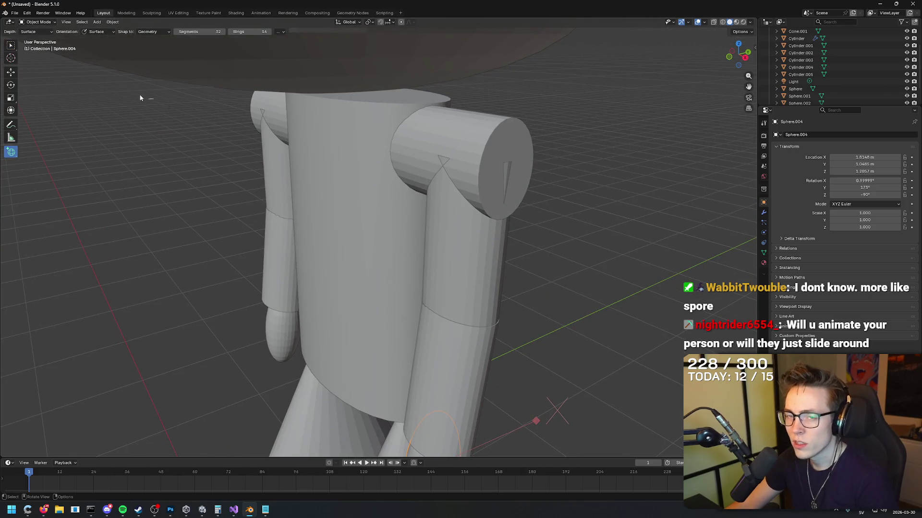
Return to the select tool and select the shoulder cylinder.
key(w)
click(494, 128)
scroll(584, 138, down, 5)
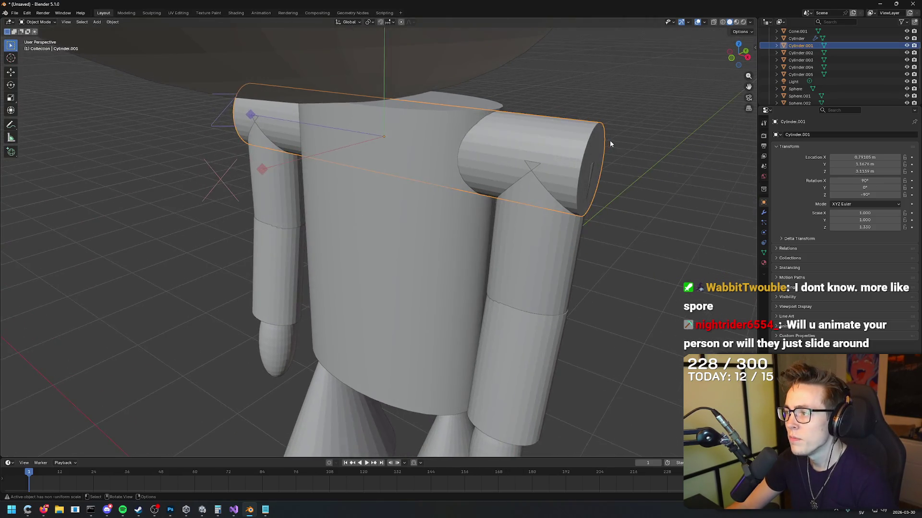
Switch to the Sculpting workspace and orbit to a frontal view of the robot.
scroll(649, 157, up, 5)
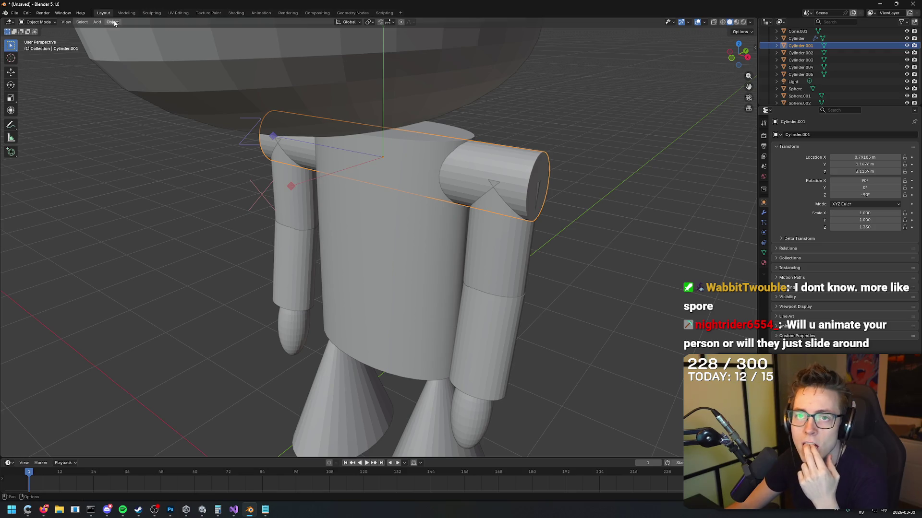
click(152, 13)
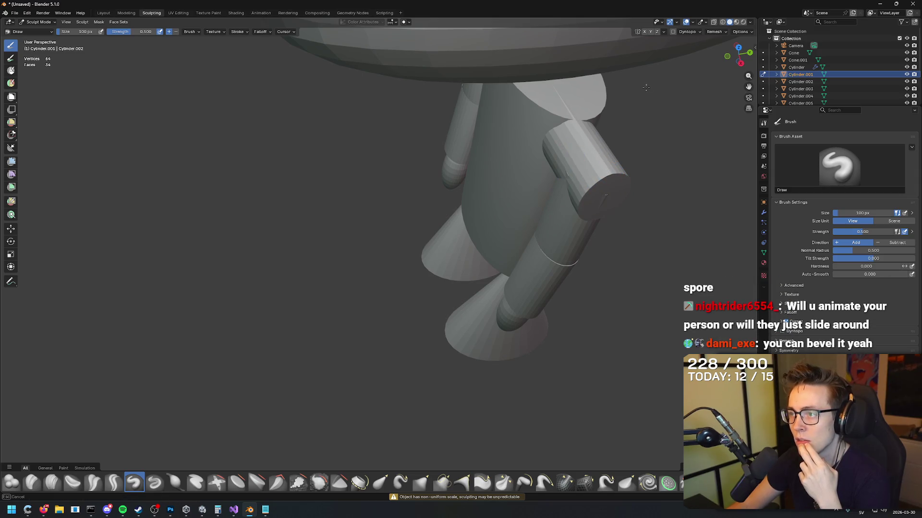
mouse_move(560, 174)
mouse_down()
mouse_move(618, 118)
mouse_move(638, 151)
mouse_move(670, 160)
mouse_move(674, 181)
mouse_up()
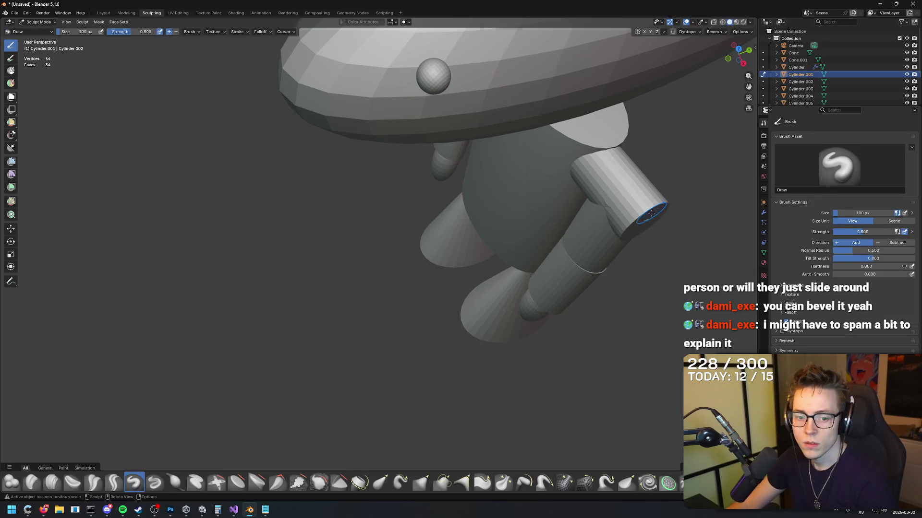
mouse_move(498, 250)
mouse_down()
mouse_move(526, 205)
mouse_move(523, 215)
mouse_up()
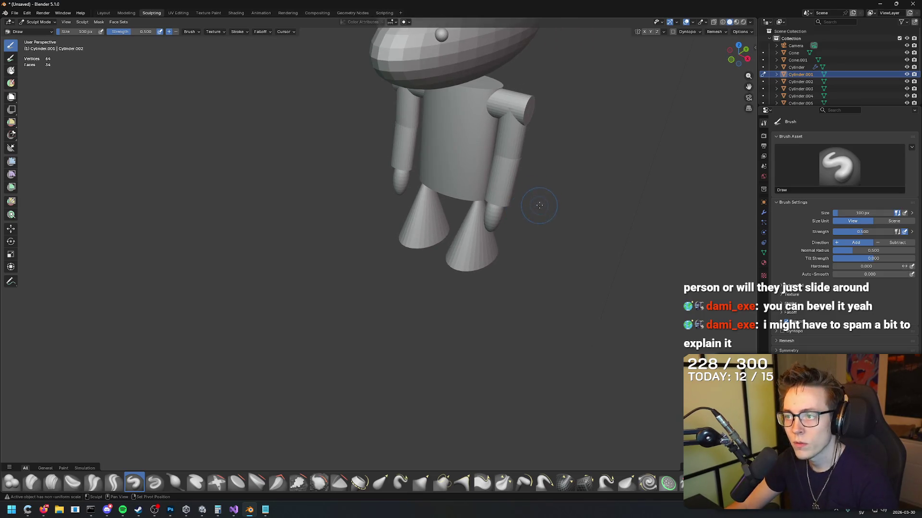
scroll(539, 206, down, 5)
drag(491, 257, 466, 255)
scroll(462, 254, up, 5)
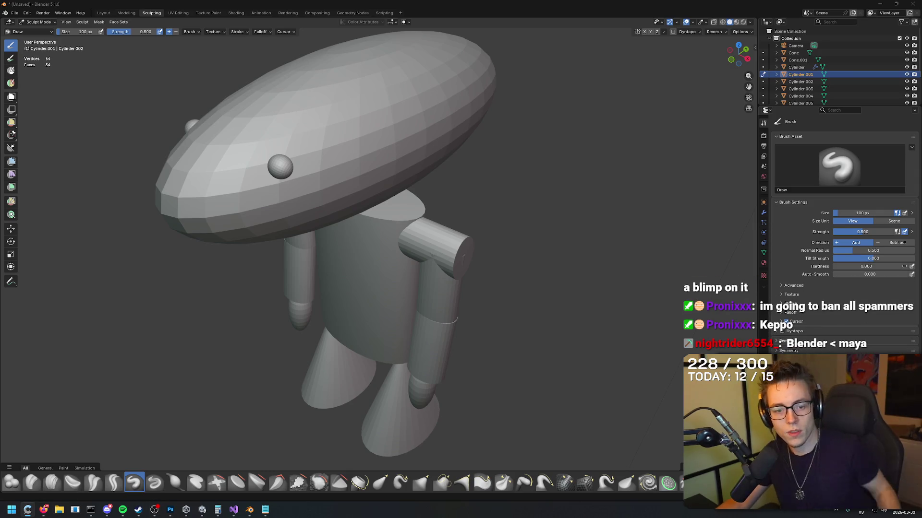
mouse_move(375, 182)
mouse_down()
mouse_move(383, 128)
mouse_move(458, 120)
mouse_move(432, 153)
mouse_move(382, 118)
mouse_move(381, 129)
mouse_up()
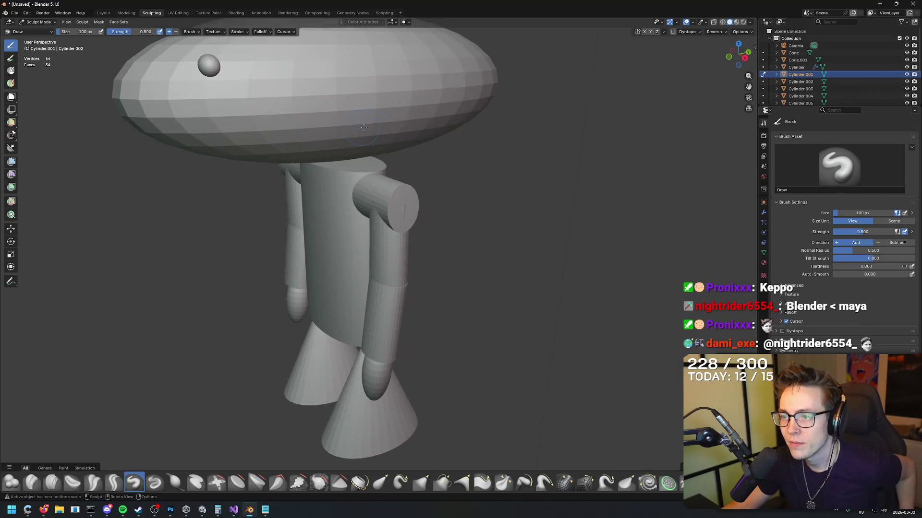
scroll(382, 129, up, 5)
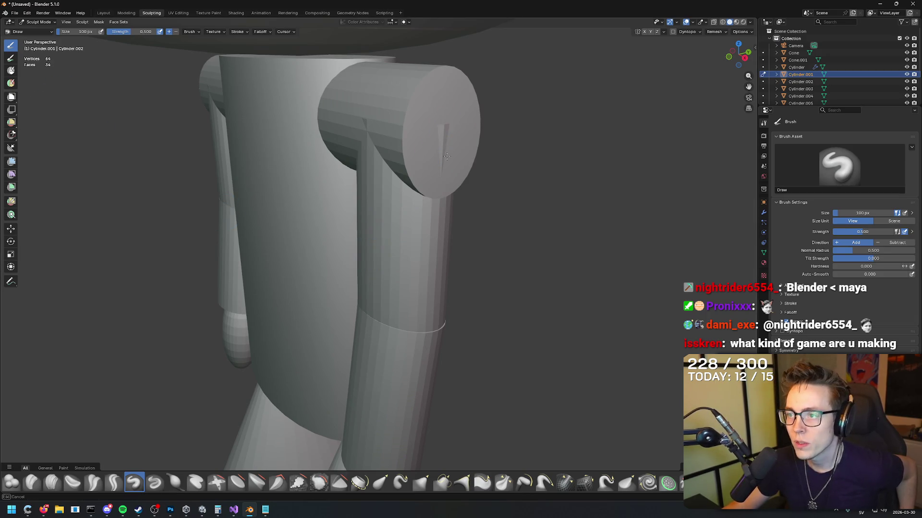
Try a sculpt stroke on the shoulder cap, undo it in Object Mode, then bring up Unity.
mouse_move(430, 133)
mouse_down()
mouse_move(379, 148)
mouse_move(422, 144)
mouse_up()
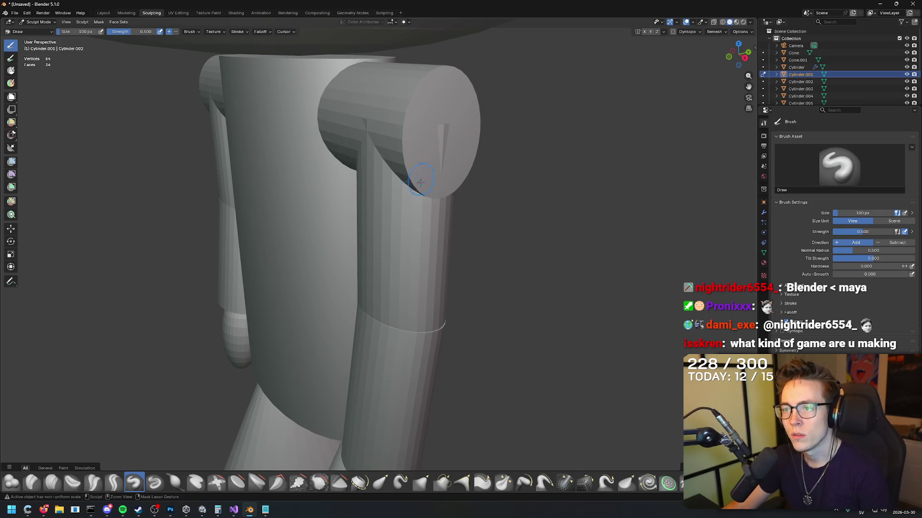
key(ctrl+Tab)
click(456, 247)
key(ctrl+z)
mouse_move(472, 229)
mouse_down()
mouse_move(474, 245)
mouse_move(373, 272)
mouse_up()
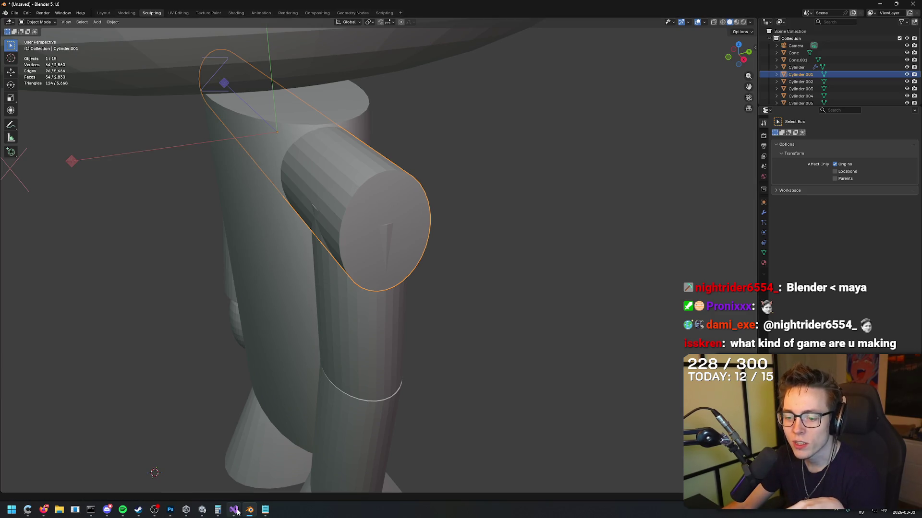
mouse_move(234, 510)
click(202, 511)
Play the Unity game to preview the brick-walled arena, then return to Blender.
mouse_move(500, 253)
mouse_down()
mouse_move(492, 203)
mouse_move(451, 256)
mouse_up()
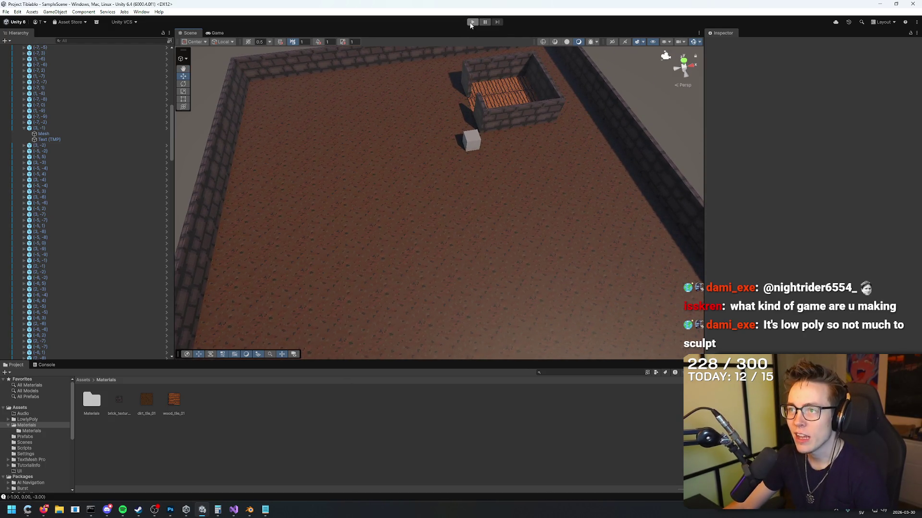
click(472, 23)
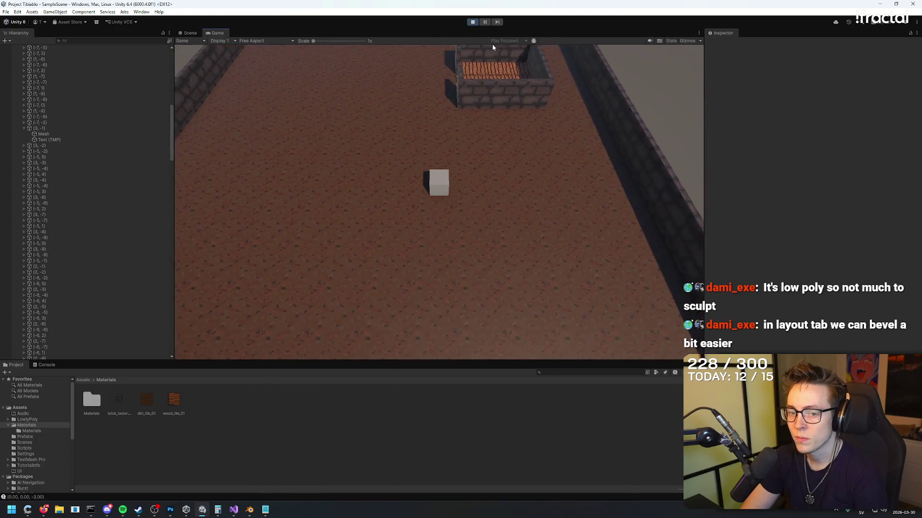
key(alt+Tab)
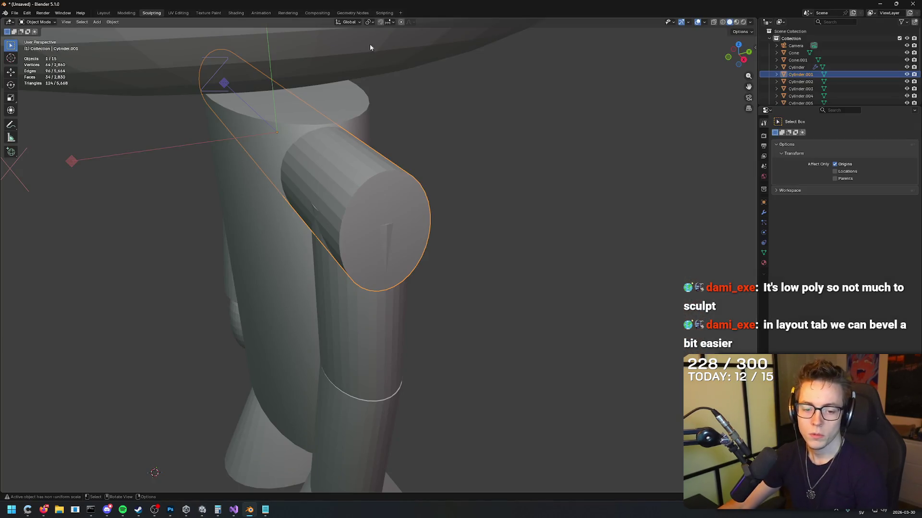
scroll(473, 140, down, 5)
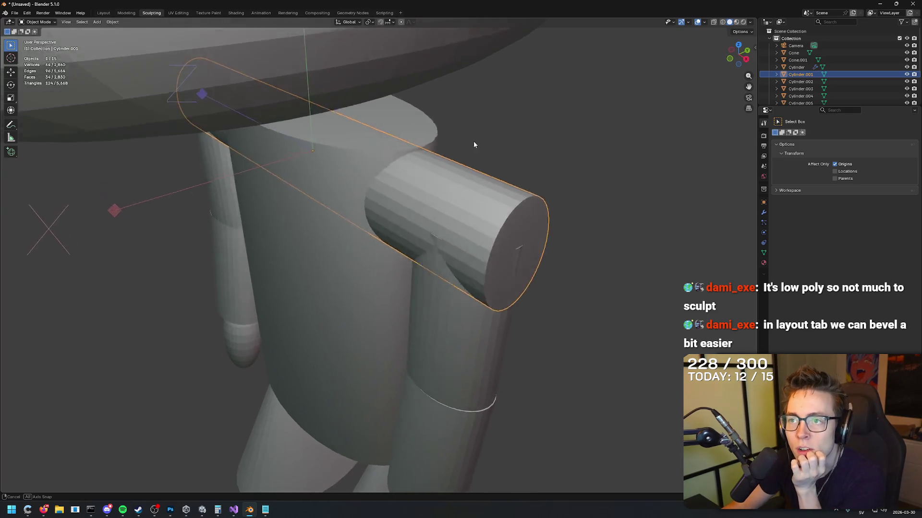
Switch to Layout with the Transform tool, browse the Object properties panels, and enter Edit Mode.
click(99, 15)
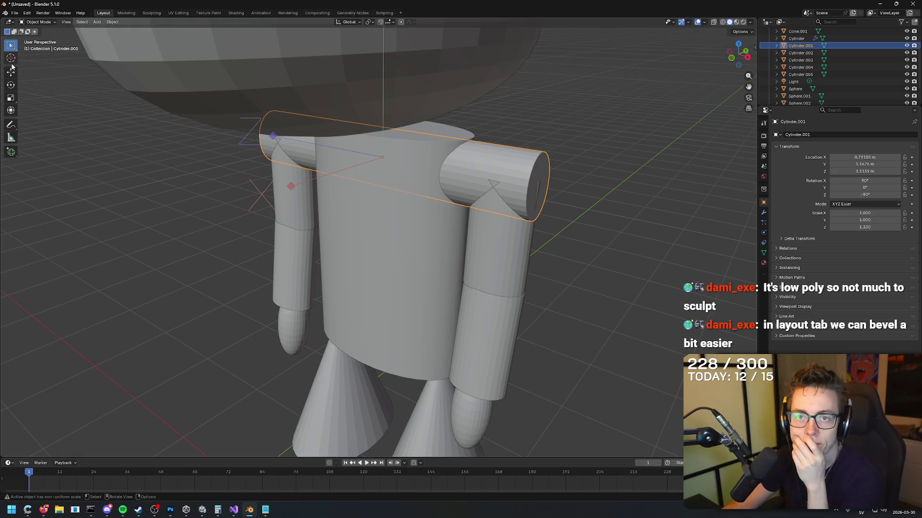
click(11, 111)
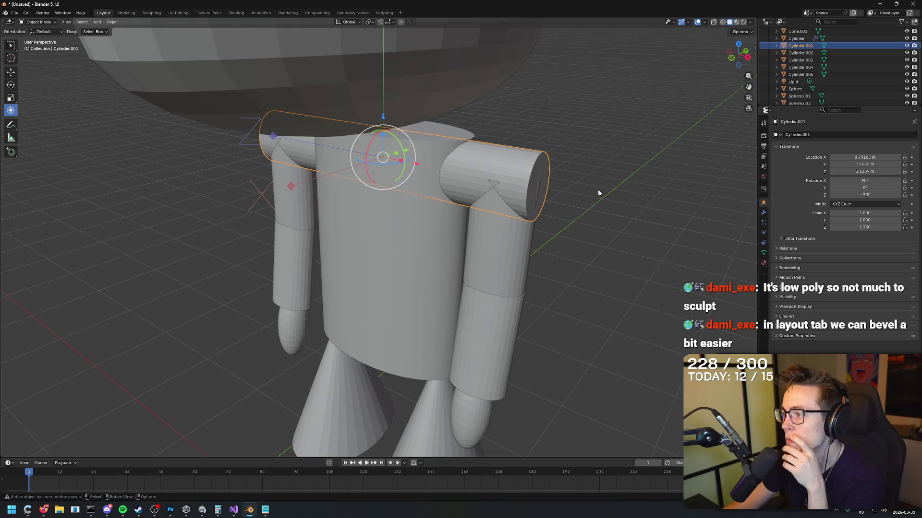
click(776, 326)
click(776, 316)
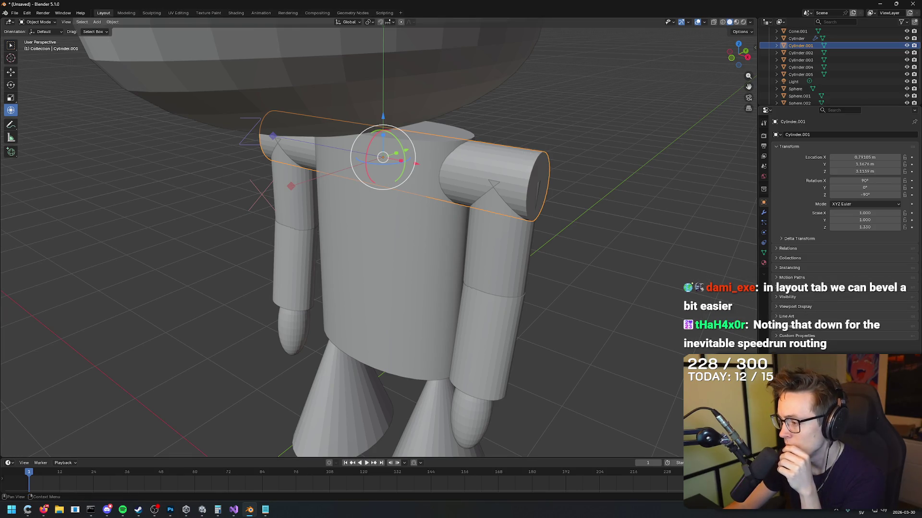
click(776, 307)
click(776, 299)
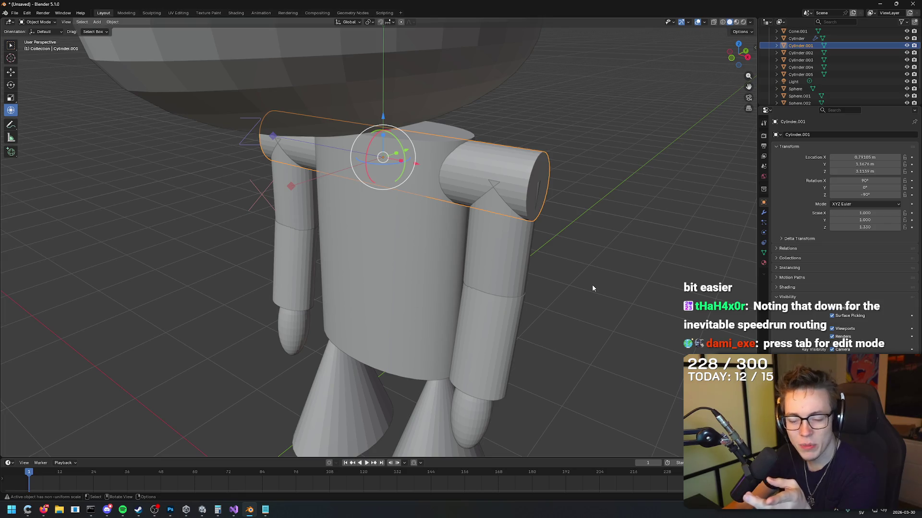
click(777, 297)
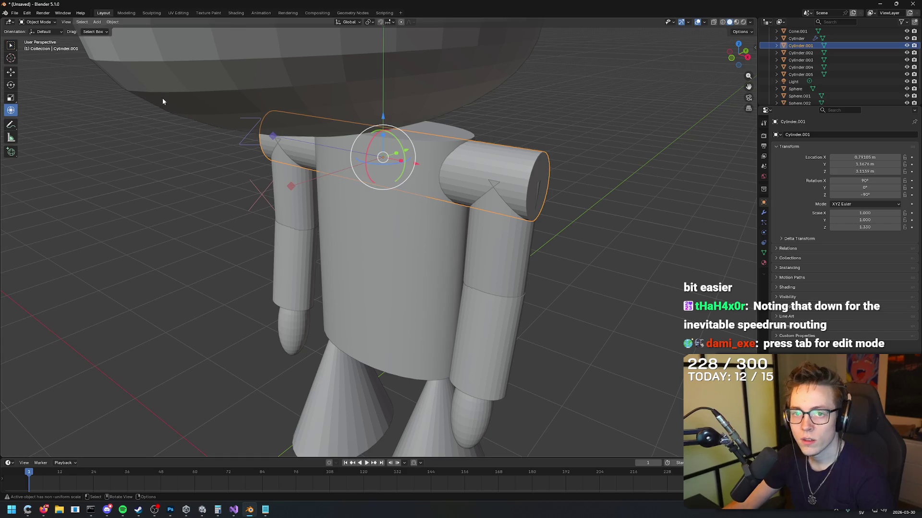
key(Tab)
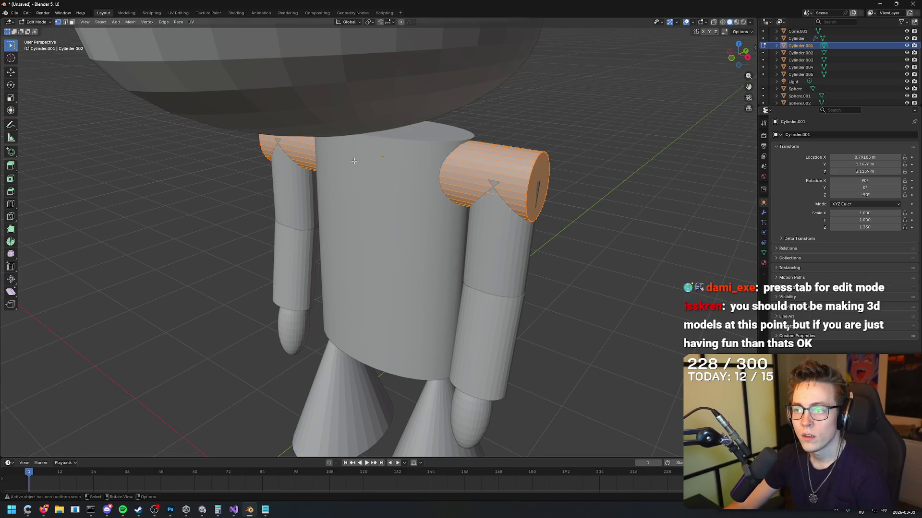
Select only the flat circular end face of the right shoulder cylinder.
drag(605, 164, 584, 165)
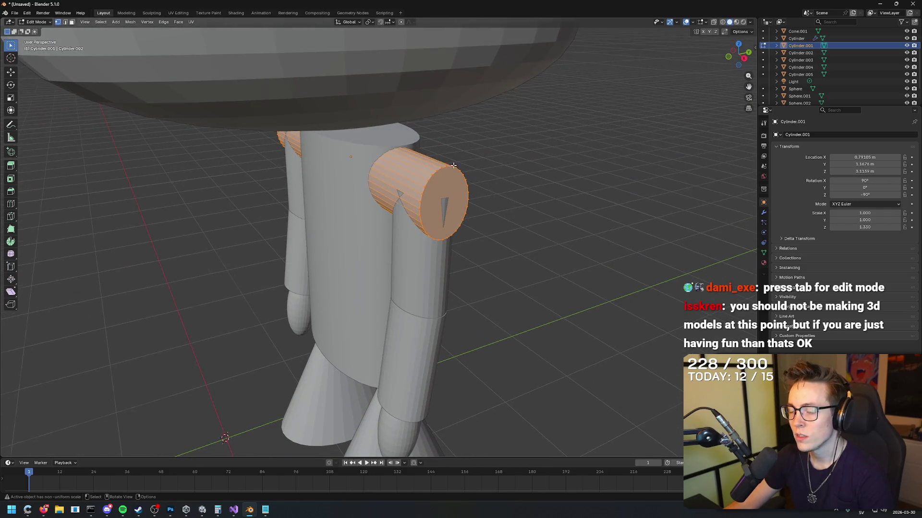
scroll(452, 166, up, 5)
mouse_move(452, 166)
mouse_down()
mouse_move(595, 258)
mouse_move(589, 274)
mouse_up()
scroll(596, 258, down, 3)
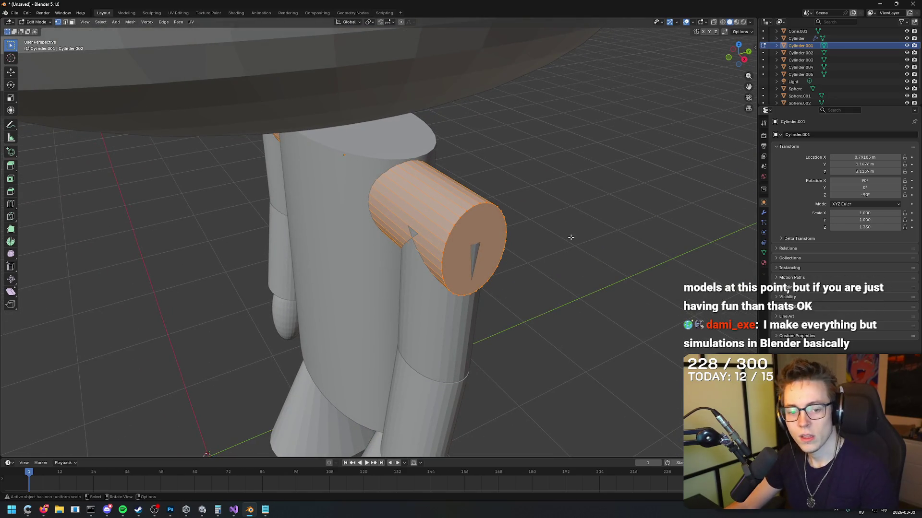
mouse_move(504, 145)
mouse_down()
mouse_move(537, 148)
mouse_move(539, 139)
mouse_move(527, 139)
mouse_move(530, 150)
mouse_up()
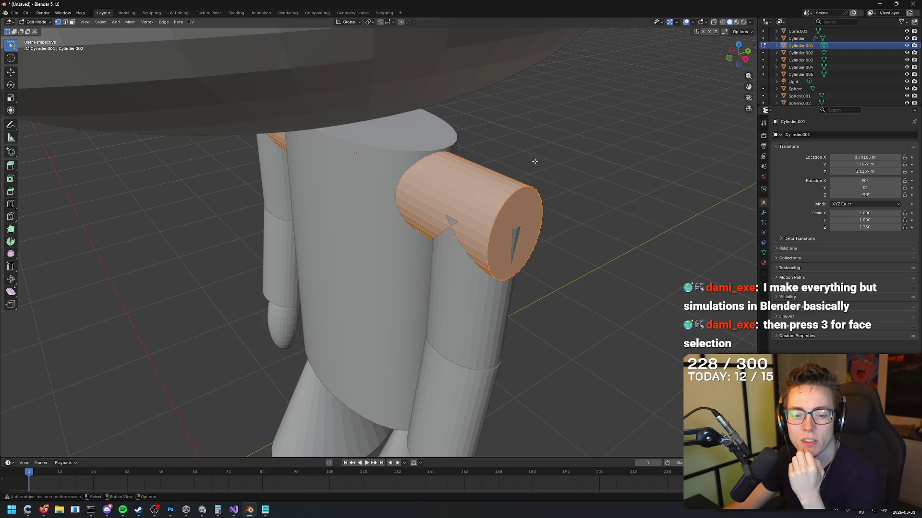
scroll(540, 175, down, 6)
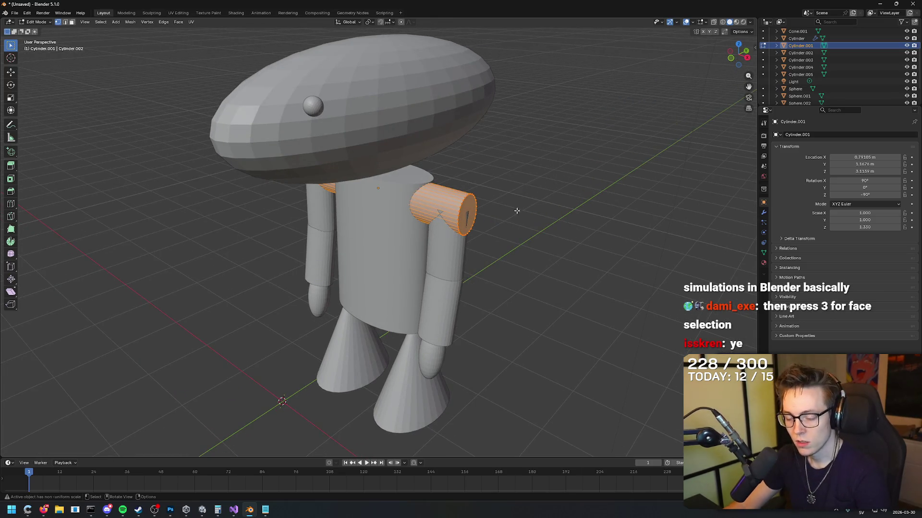
scroll(495, 203, up, 4)
drag(526, 181, 541, 188)
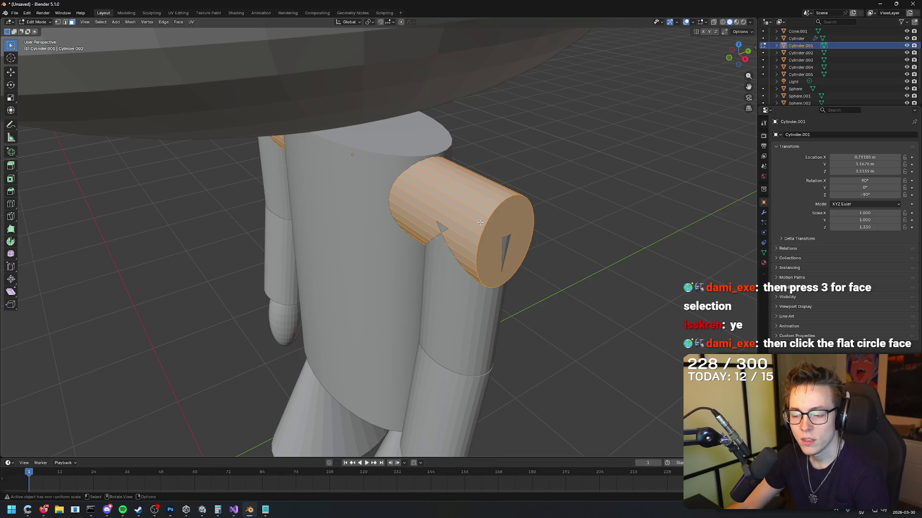
mouse_move(506, 205)
mouse_down()
mouse_move(182, 246)
mouse_move(24, 231)
mouse_up()
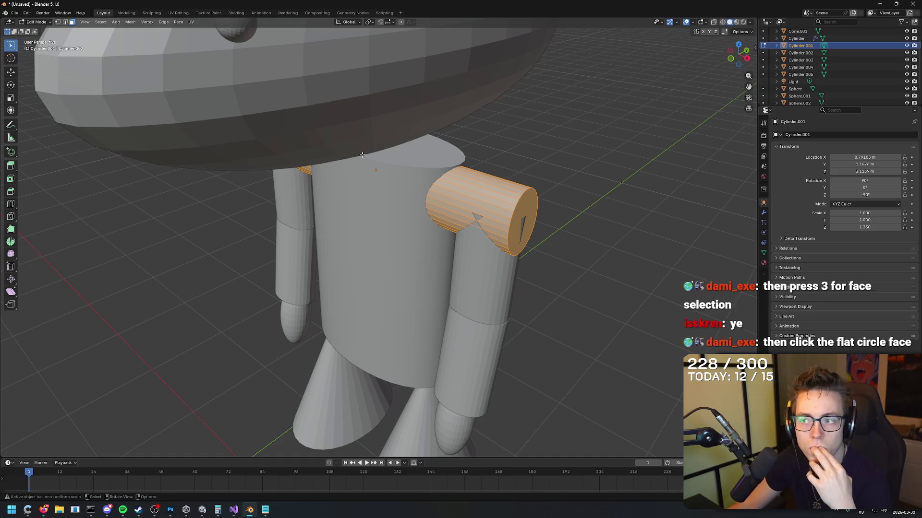
mouse_move(471, 197)
mouse_down()
mouse_move(426, 203)
mouse_move(507, 204)
mouse_up()
click(395, 209)
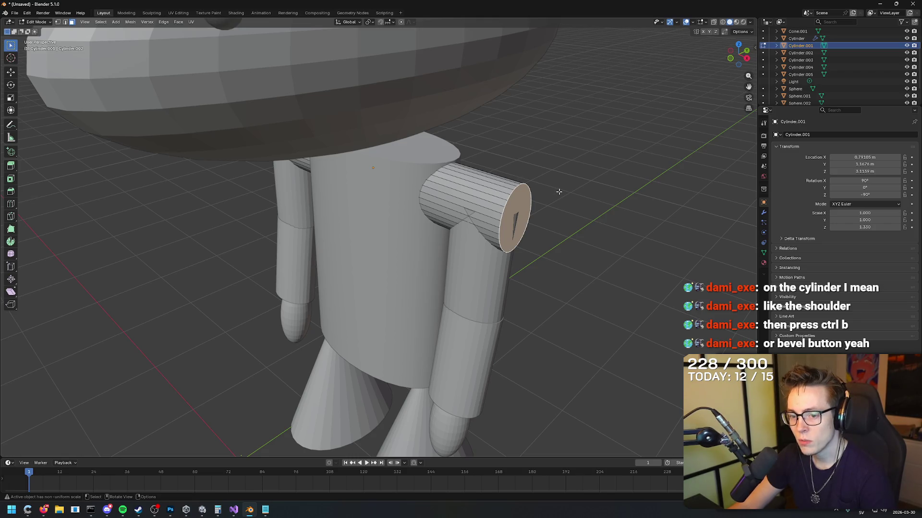
Choose the Bevel tool from the left toolbar.
mouse_move(564, 160)
mouse_down()
mouse_move(539, 154)
mouse_move(554, 159)
mouse_up()
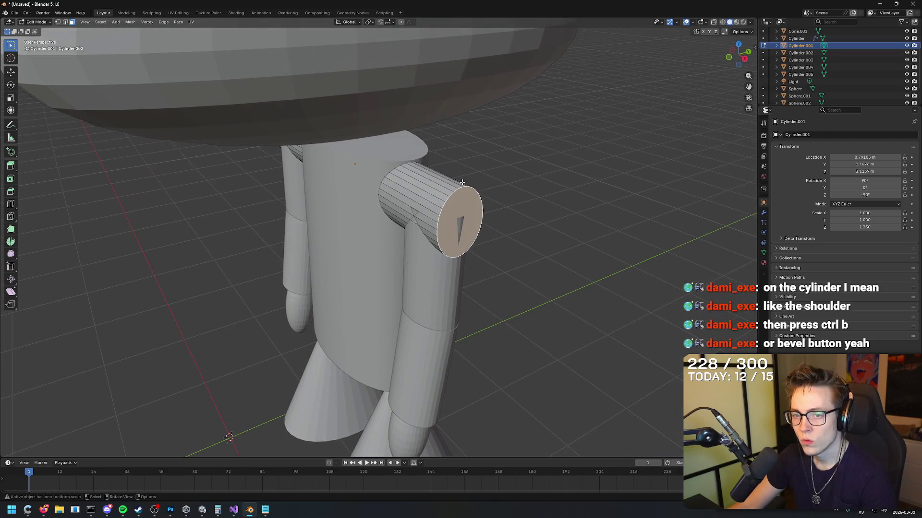
click(13, 192)
drag(208, 196, 240, 194)
Bevel the shoulder's end face into a dome cap, about 0.1793 m offset with 49 segments.
key(ctrl+b)
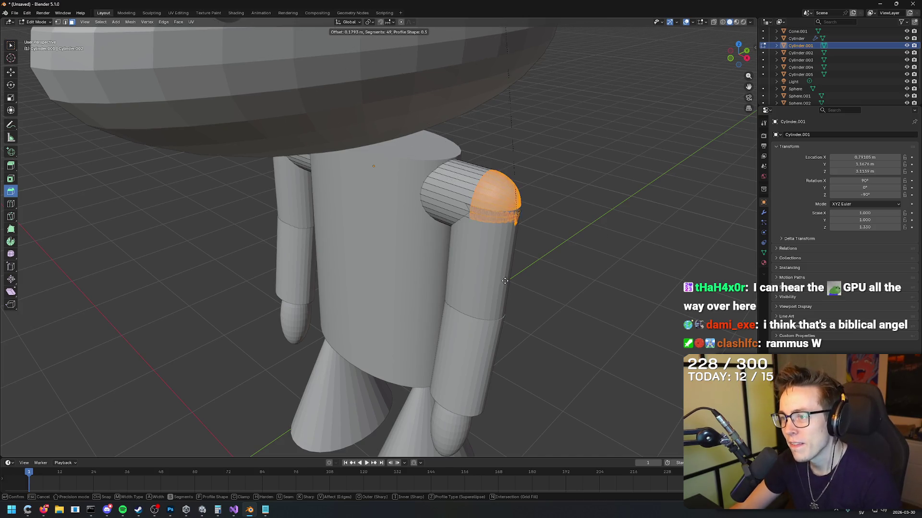
key(s)
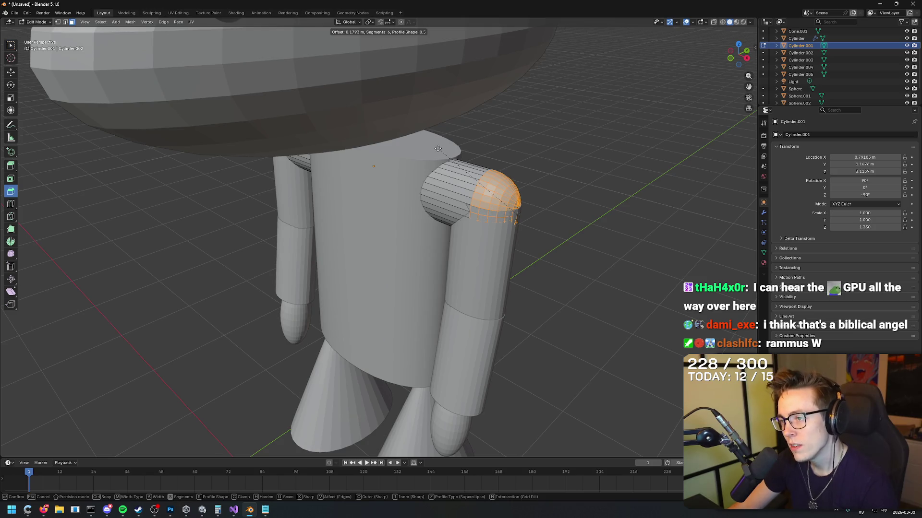
click(438, 148)
mouse_move(510, 240)
mouse_down()
mouse_move(605, 232)
mouse_move(597, 238)
mouse_up()
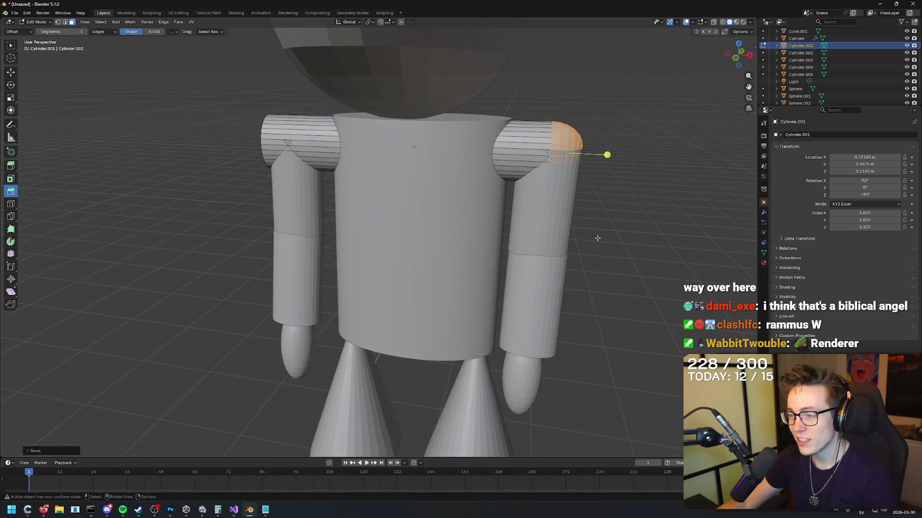
drag(597, 238, 526, 215)
mouse_move(484, 188)
mouse_down()
mouse_move(499, 190)
mouse_move(481, 193)
mouse_move(492, 212)
mouse_up()
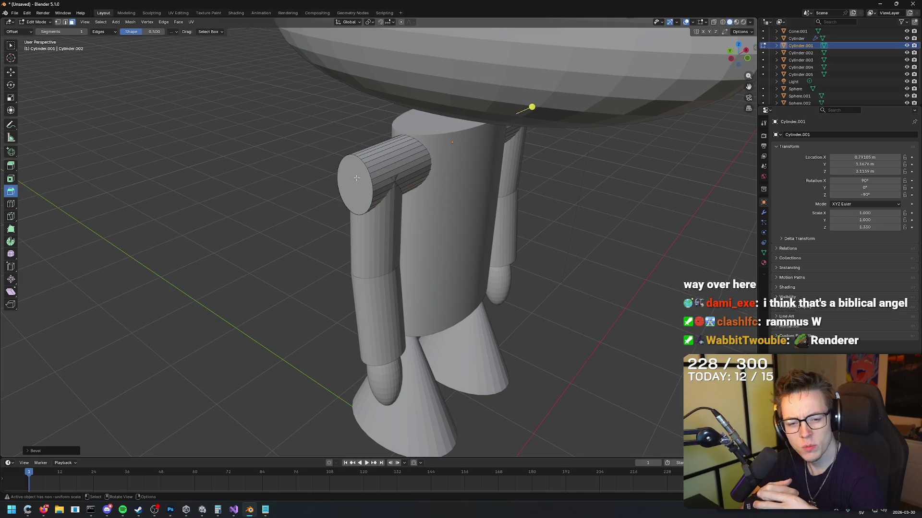
drag(508, 178, 151, 231)
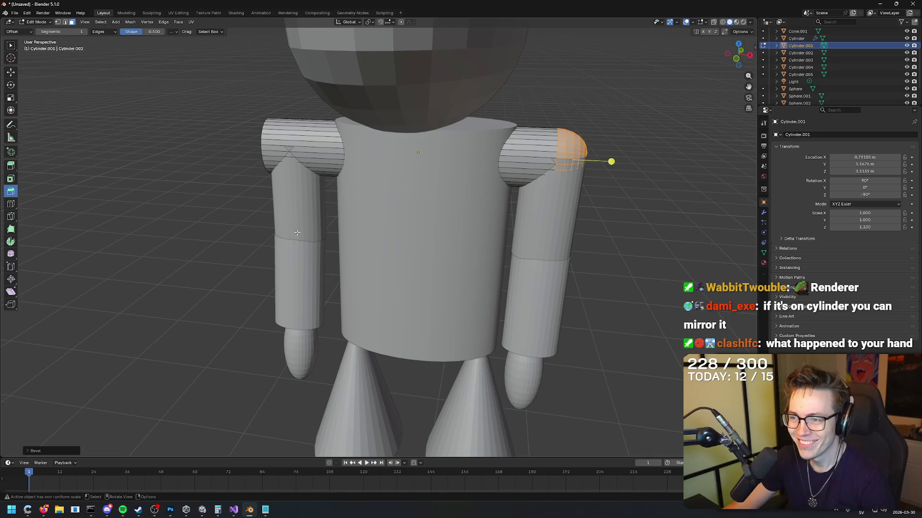
drag(296, 233, 395, 111)
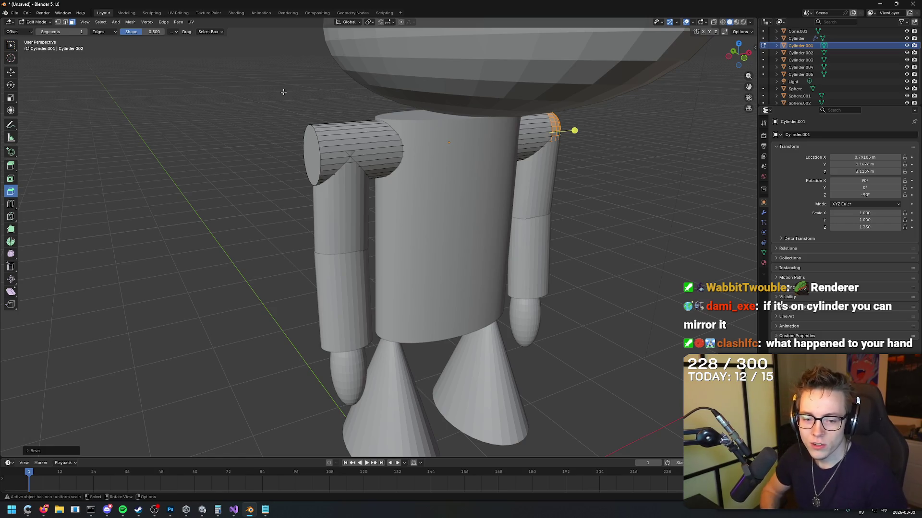
mouse_move(283, 92)
mouse_down()
mouse_move(274, 112)
mouse_move(520, 141)
mouse_up()
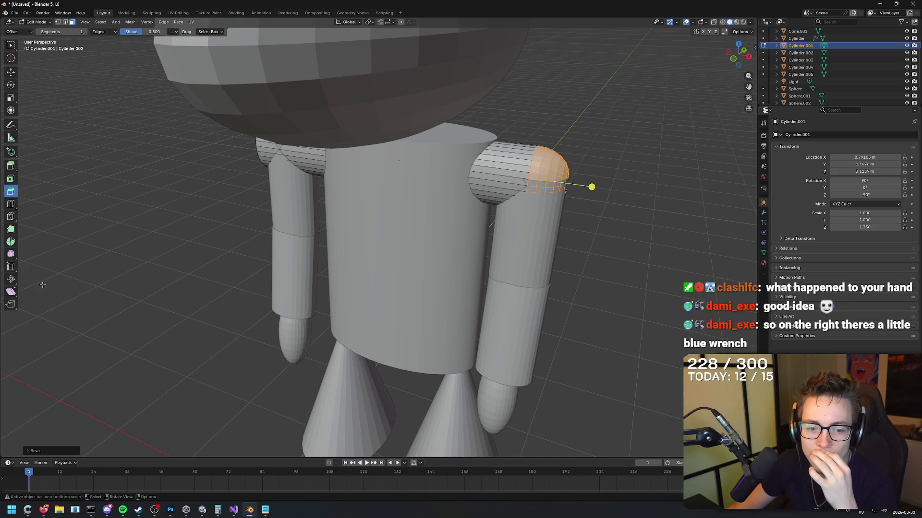
mouse_move(228, 226)
mouse_down()
mouse_move(219, 220)
mouse_move(367, 188)
mouse_up()
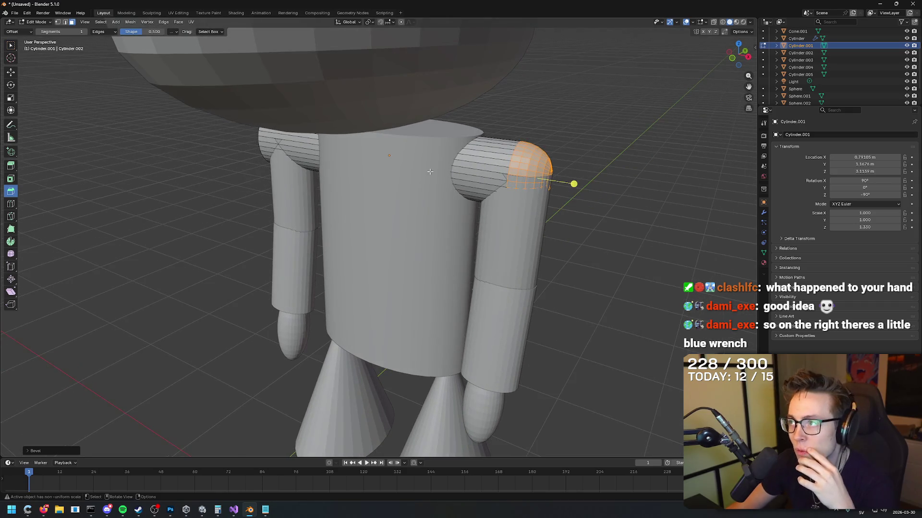
click(763, 214)
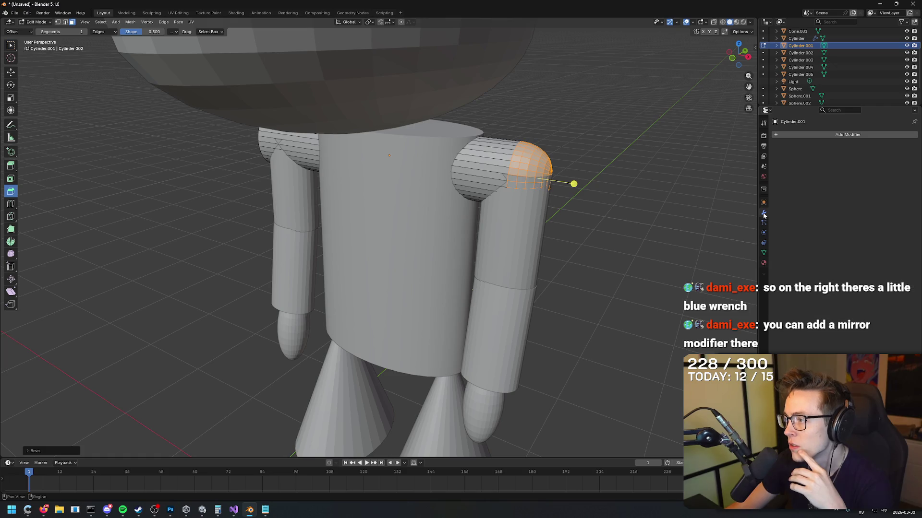
Search 'mirror' under Add Modifier and add a Mirror modifier to the shoulder cylinder.
click(846, 135)
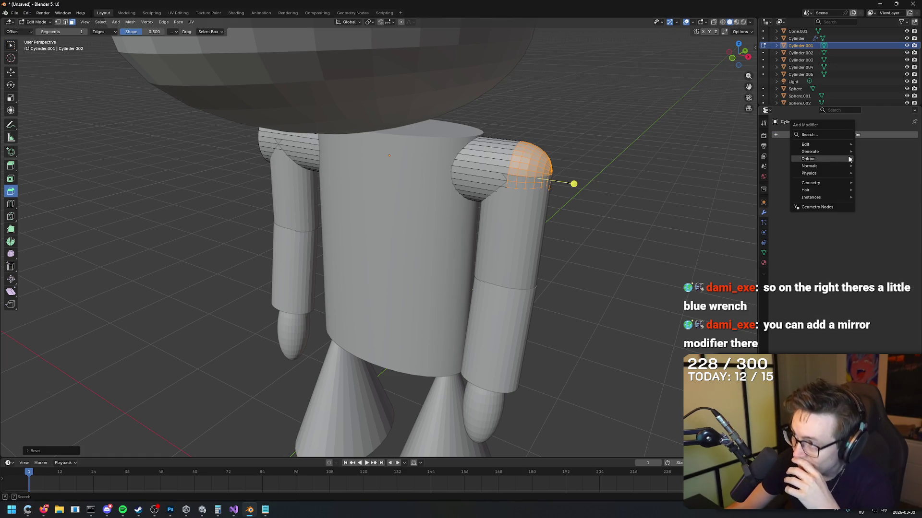
mouse_move(848, 149)
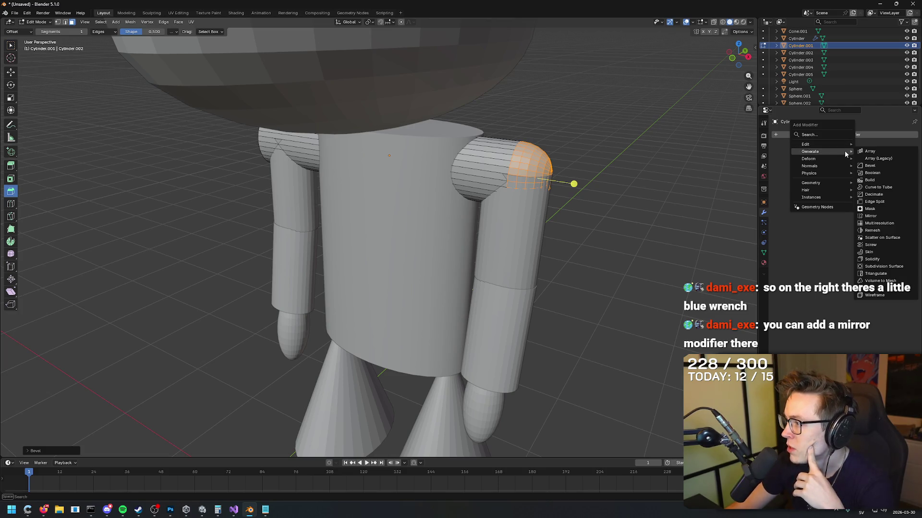
click(815, 134)
text(mirror)
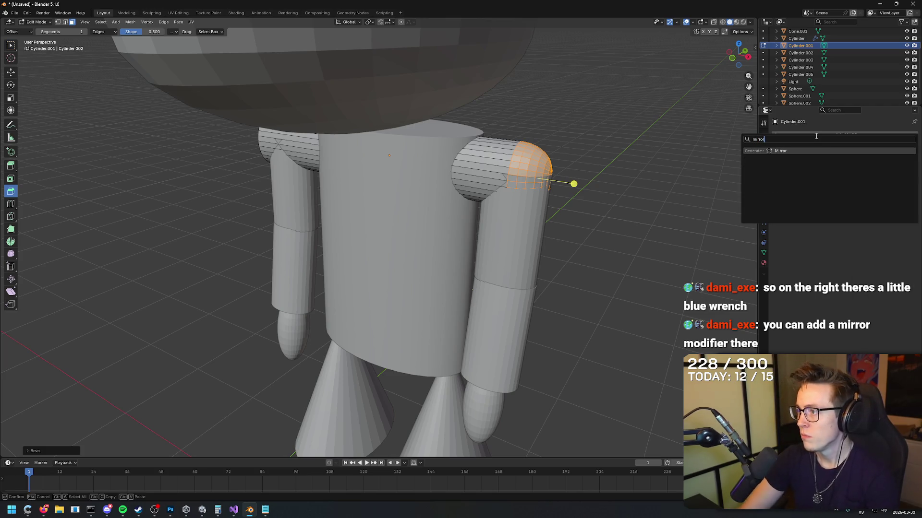
click(784, 151)
drag(612, 180, 566, 176)
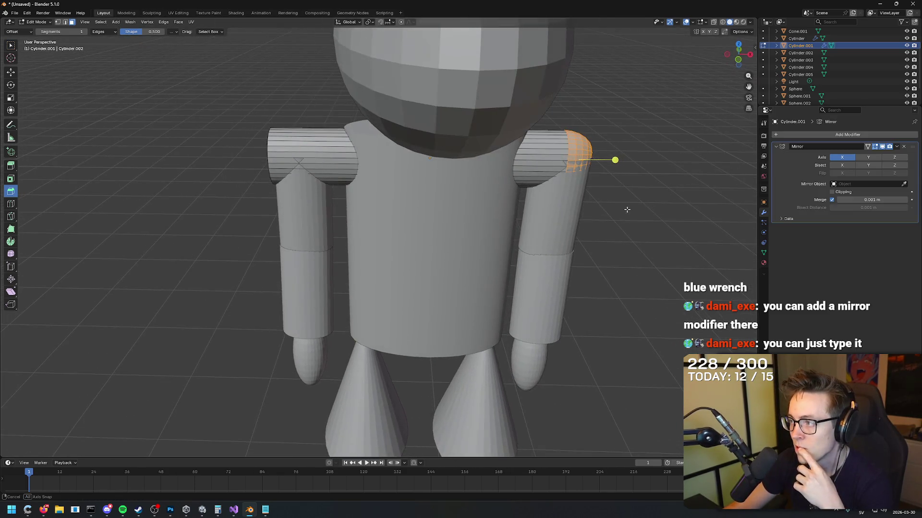
Turn off Axis Y mirroring and experiment with the Bisect axis toggles.
click(868, 159)
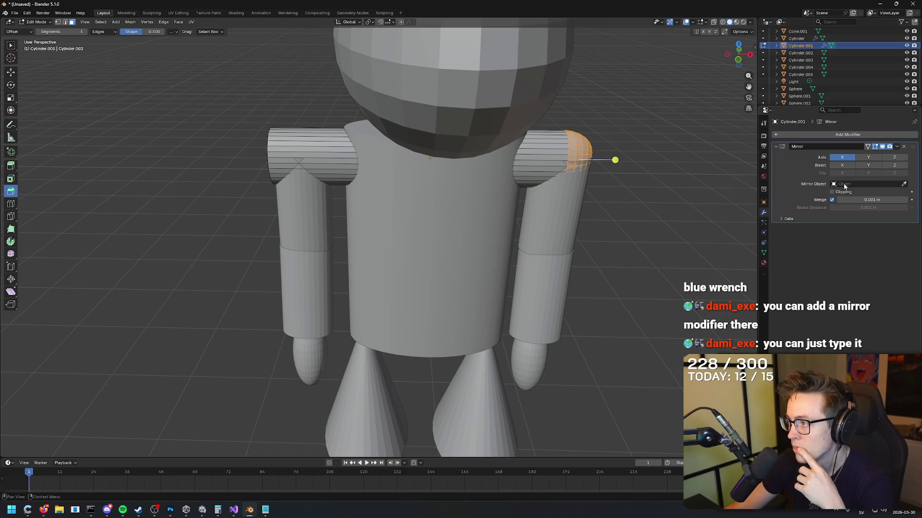
drag(480, 192, 620, 195)
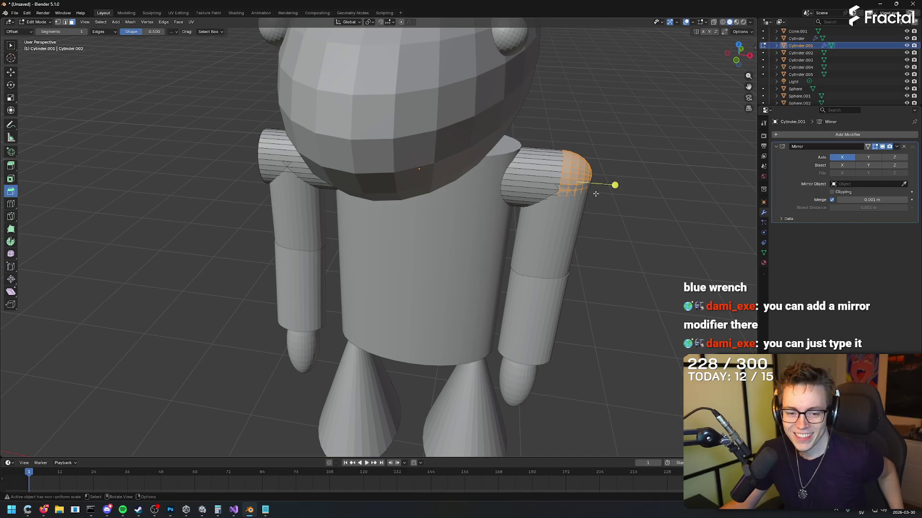
drag(629, 207, 646, 189)
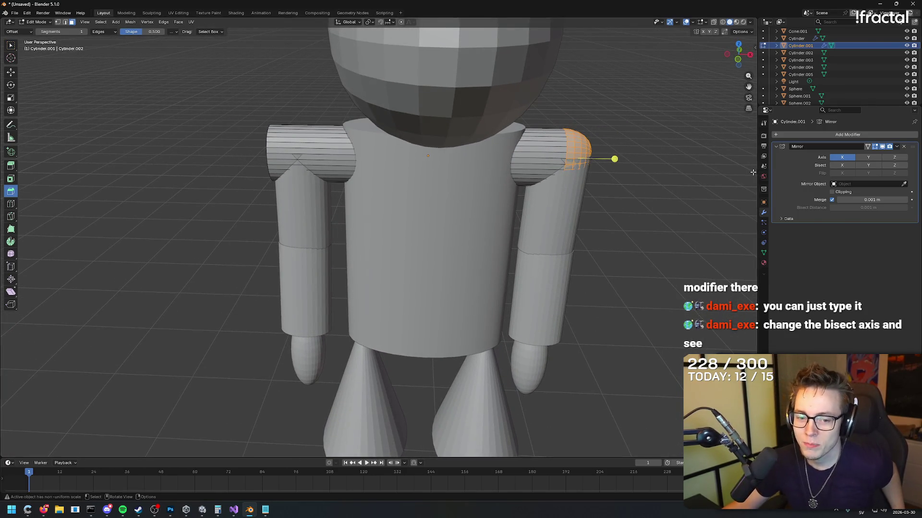
click(842, 166)
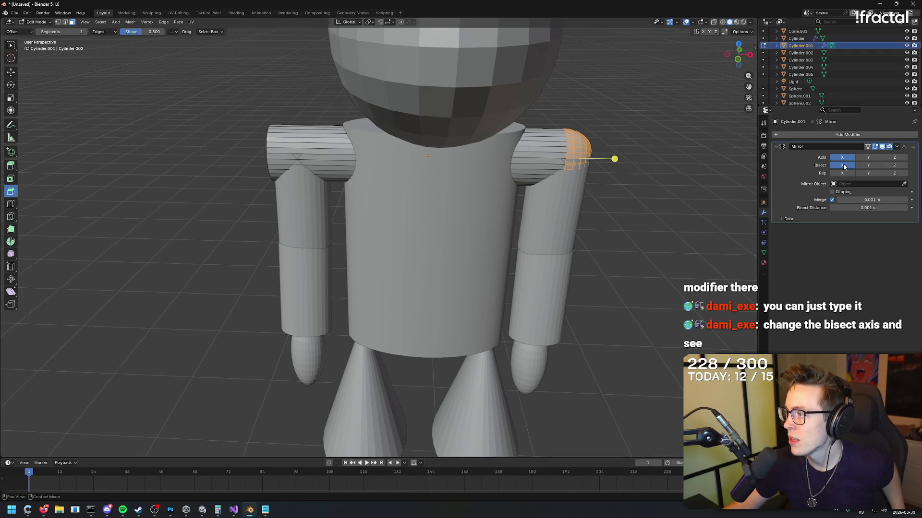
click(851, 167)
click(868, 165)
click(868, 166)
click(868, 165)
click(888, 165)
click(874, 166)
click(888, 168)
click(845, 166)
click(846, 167)
click(848, 166)
click(847, 167)
click(868, 167)
click(868, 165)
click(842, 158)
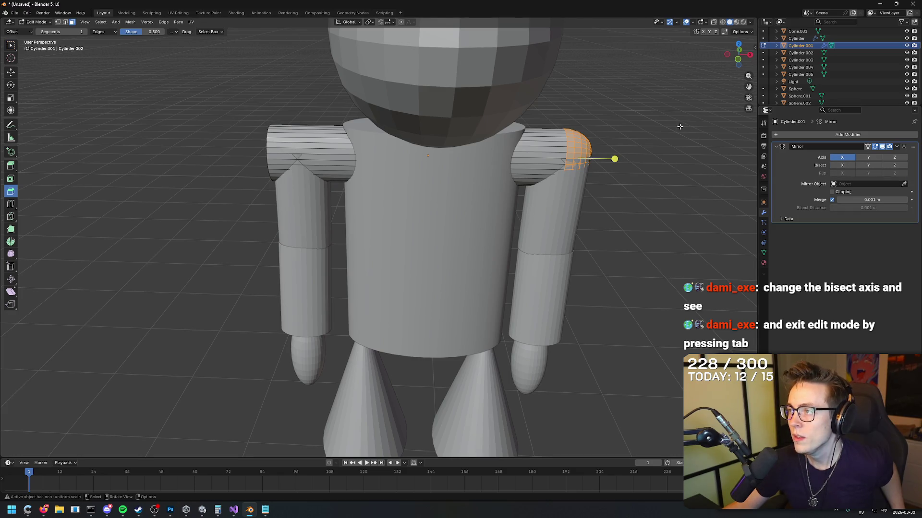
Re-enable Bisect X, clear the cap's face selection, and return to Object Mode.
mouse_move(672, 144)
mouse_down()
mouse_move(589, 138)
mouse_move(672, 144)
mouse_up()
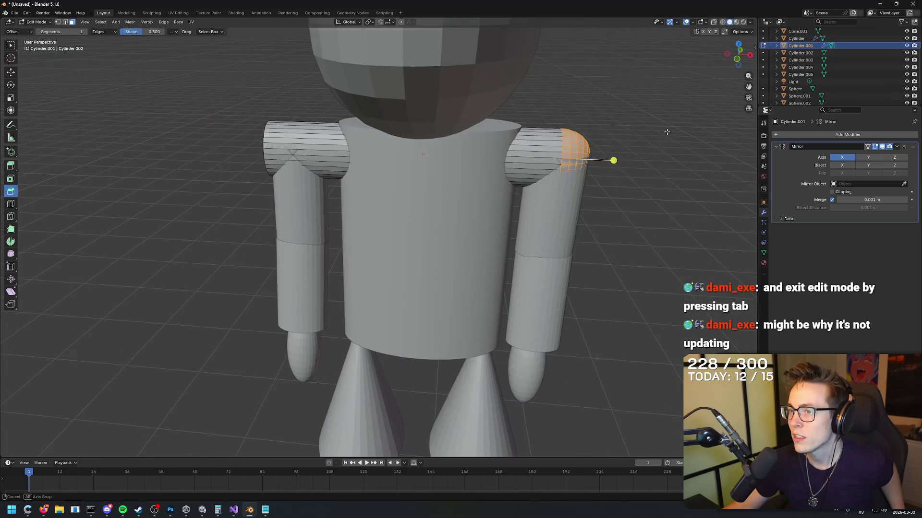
click(843, 167)
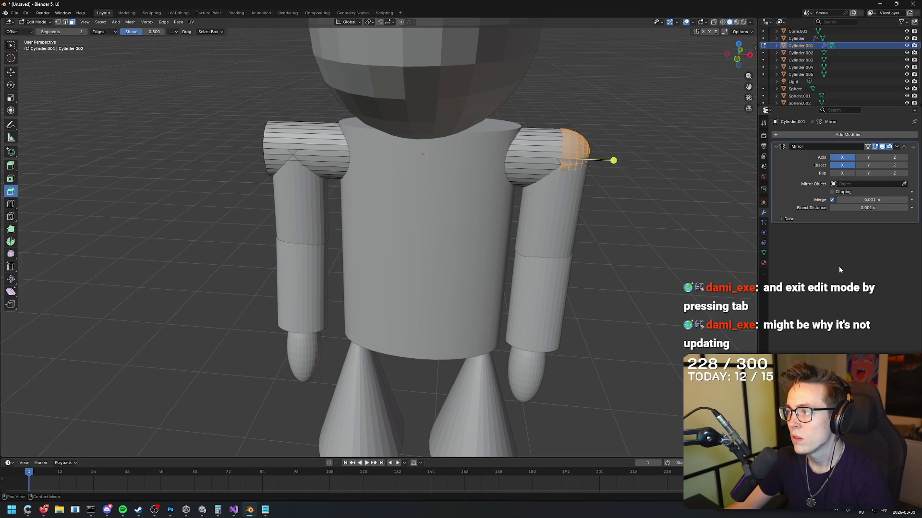
click(669, 176)
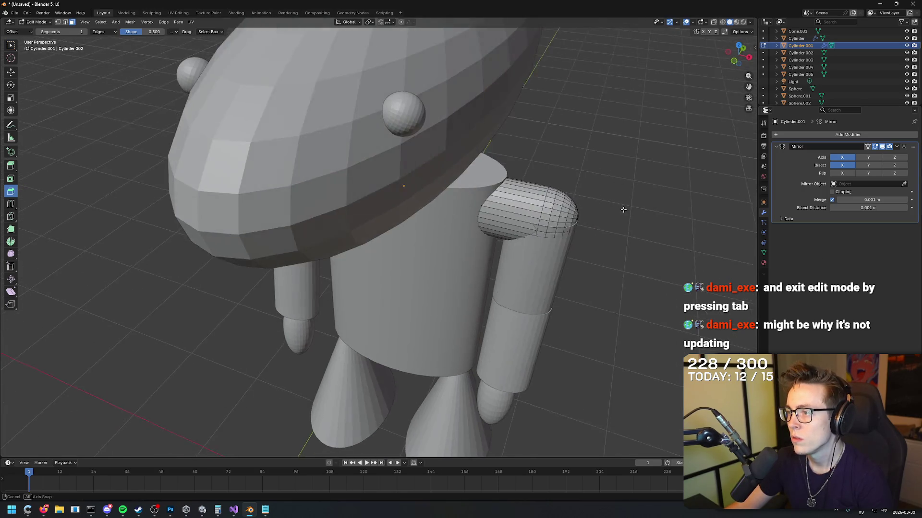
drag(579, 207, 581, 139)
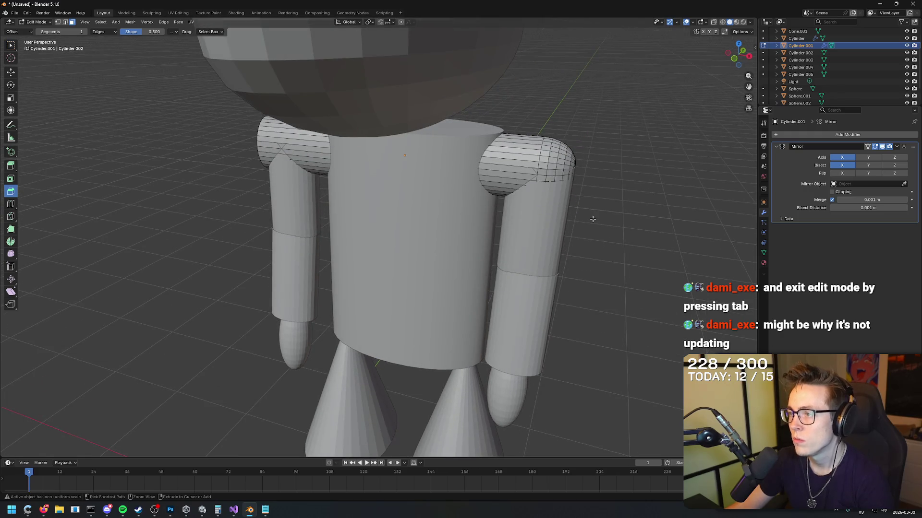
mouse_move(598, 174)
mouse_down()
mouse_move(611, 212)
mouse_move(639, 208)
mouse_up()
key(Tab)
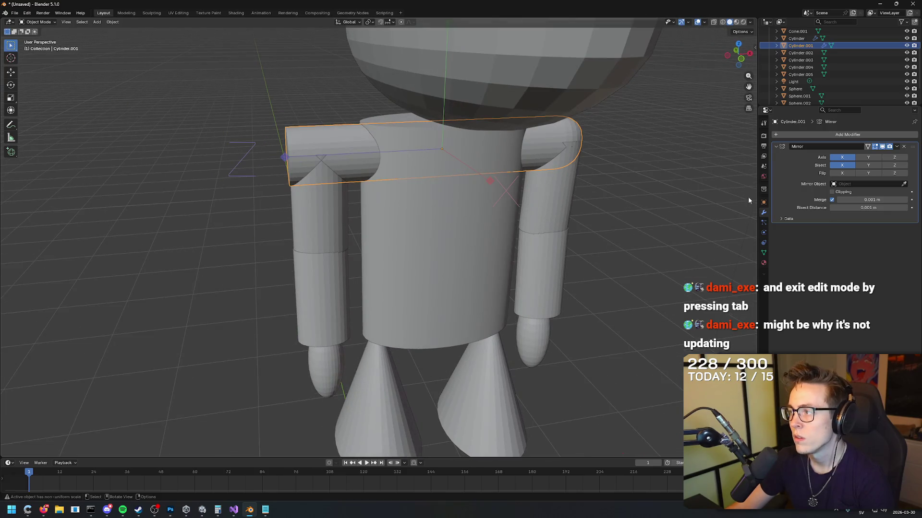
Toggle Bisect X to compare the shoulder with and without bisecting.
click(851, 167)
click(851, 166)
click(850, 167)
click(849, 166)
click(845, 167)
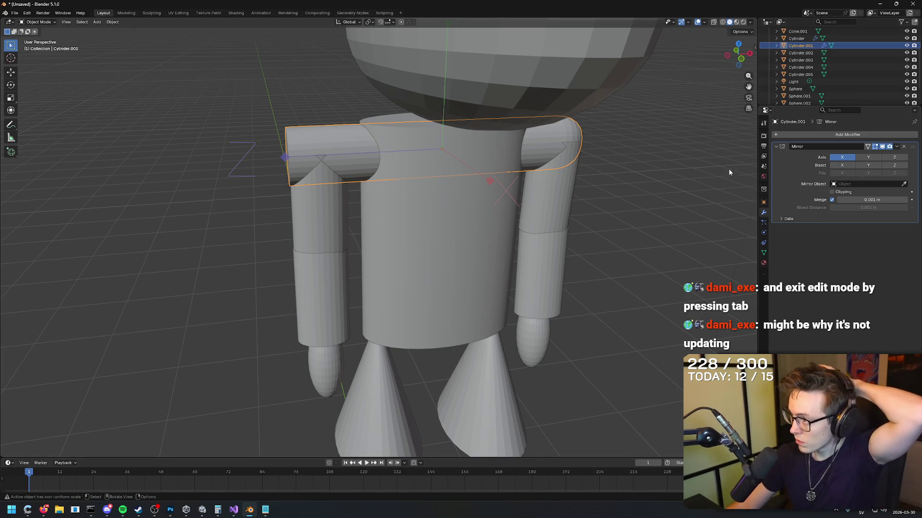
scroll(595, 156, up, 3)
Select Cylinder.001 and lower the Mirror merge distance to 0.001 m.
click(620, 158)
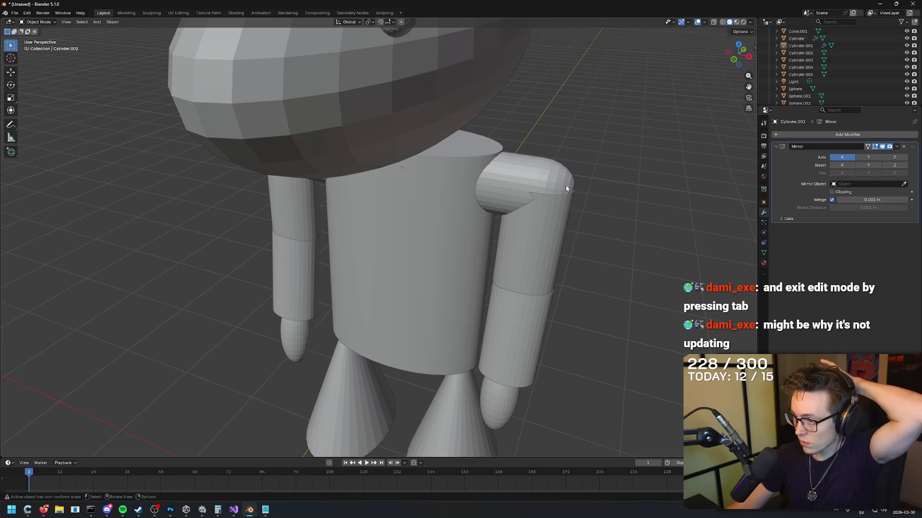
click(574, 188)
drag(543, 180, 614, 164)
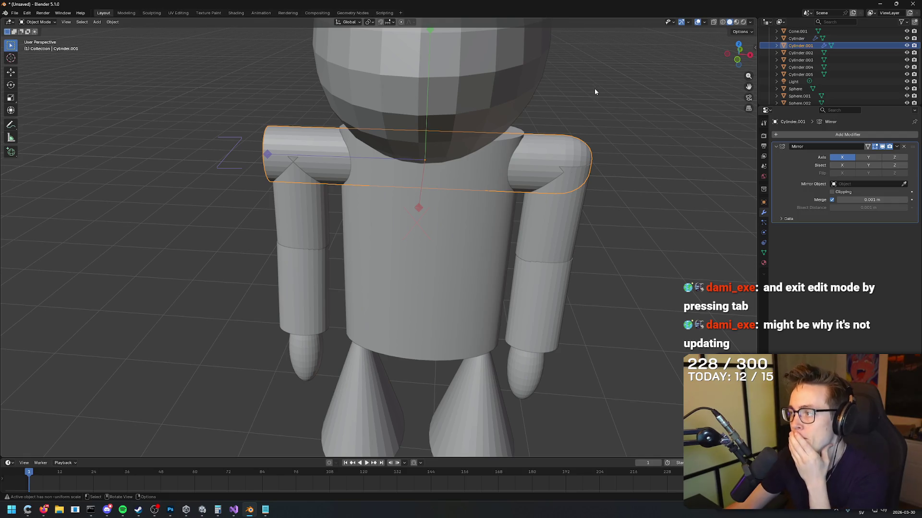
click(872, 199)
mouse_move(872, 200)
mouse_down()
mouse_move(862, 200)
mouse_move(872, 199)
mouse_up()
Enable Clipping and Bisect X on the shoulder's Mirror modifier.
drag(563, 171, 598, 148)
drag(518, 154, 534, 150)
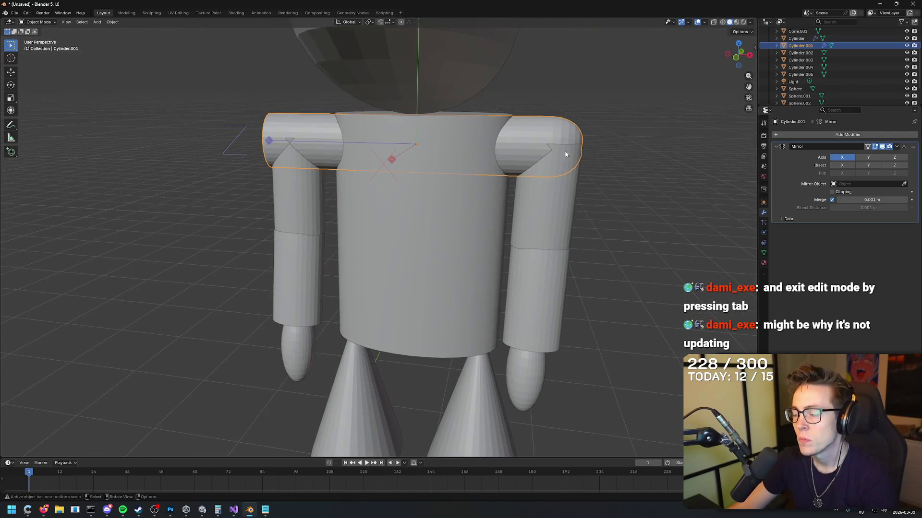
drag(869, 207, 803, 210)
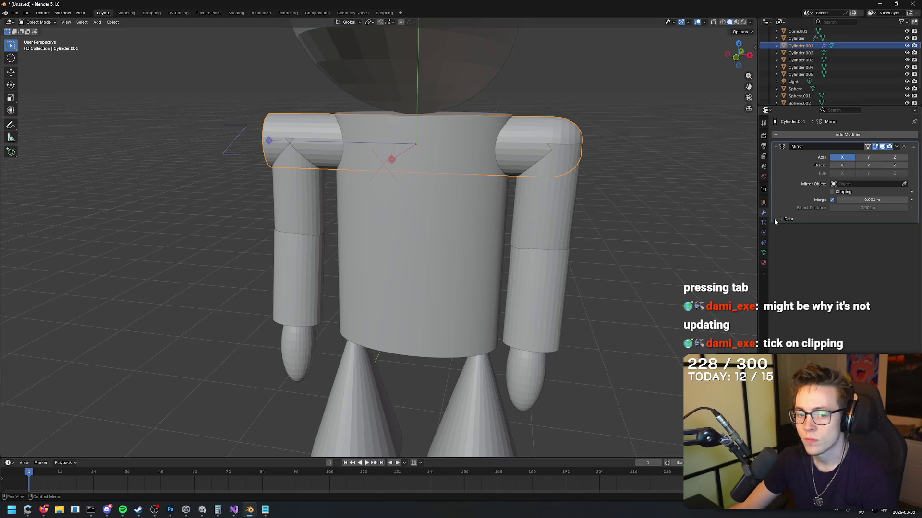
drag(590, 160, 574, 163)
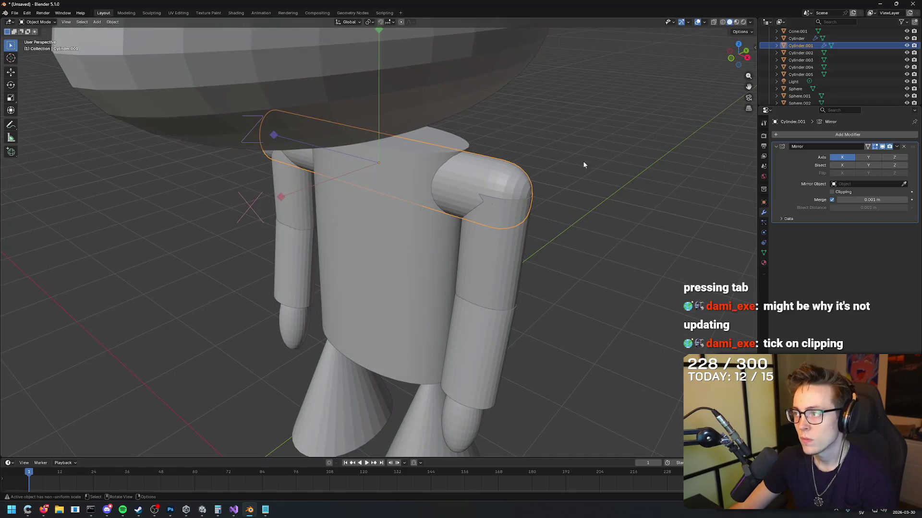
click(832, 192)
drag(664, 211, 705, 202)
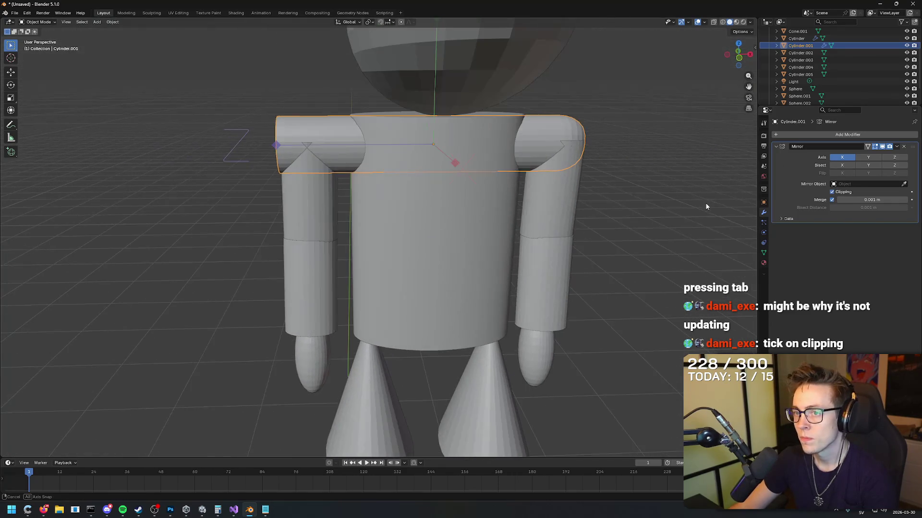
click(843, 167)
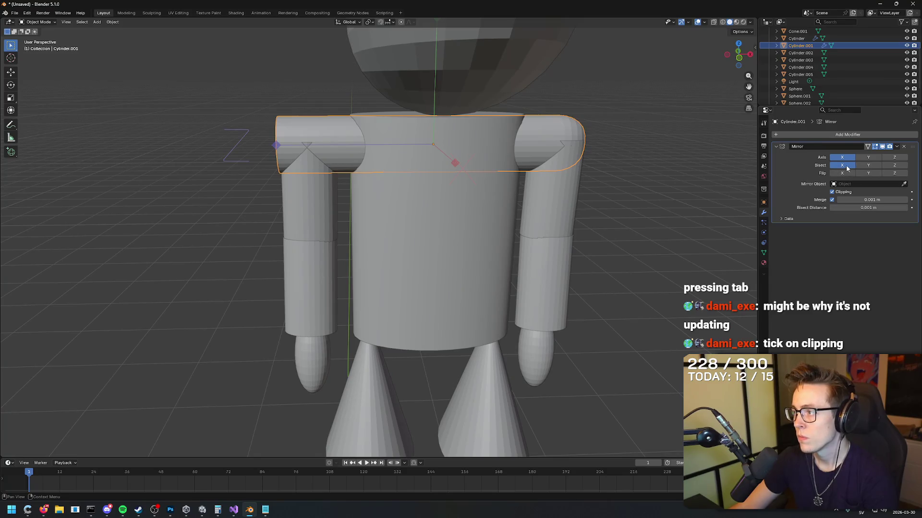
click(853, 171)
click(851, 167)
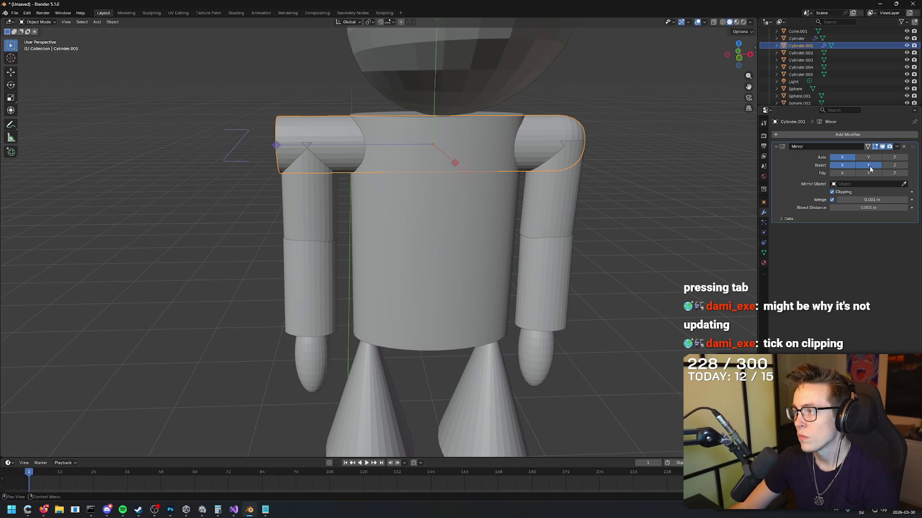
drag(844, 165, 850, 158)
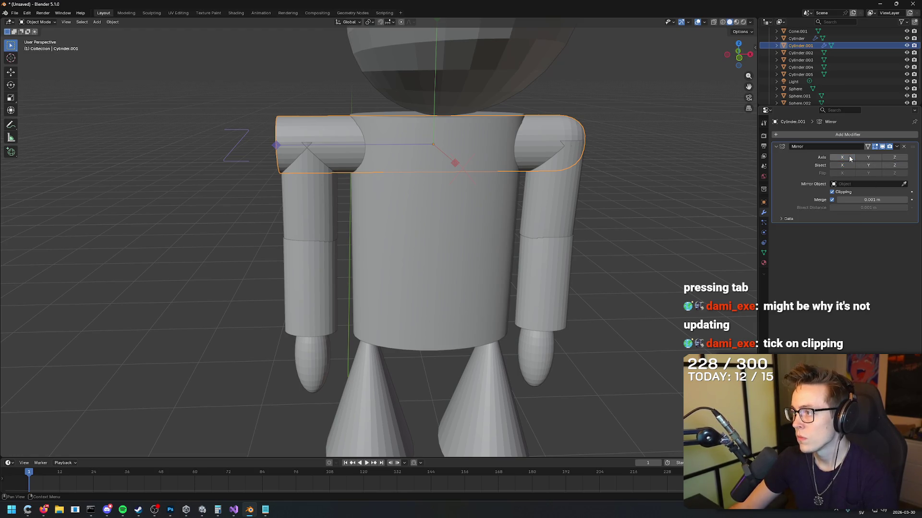
click(848, 167)
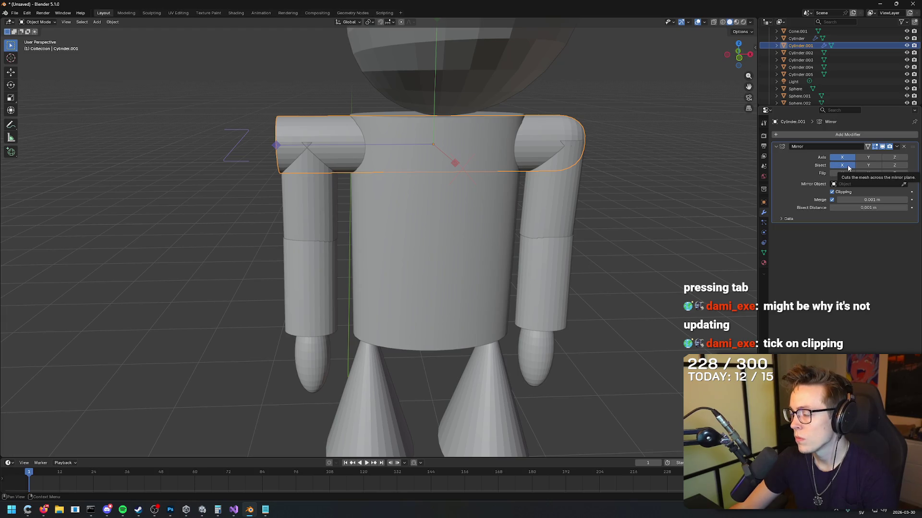
Set the Mirror Object to the torso Cylinder.
click(886, 185)
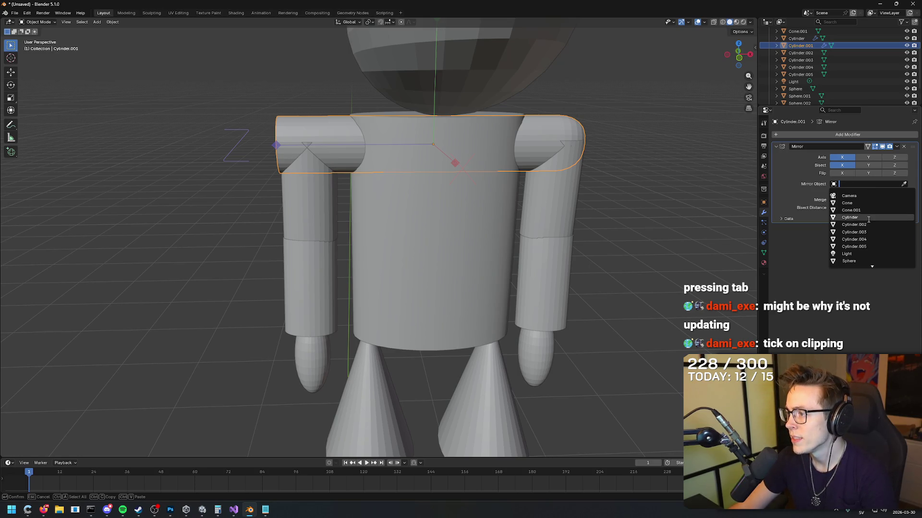
click(850, 218)
mouse_move(737, 183)
mouse_down()
mouse_move(539, 189)
mouse_move(419, 230)
mouse_up()
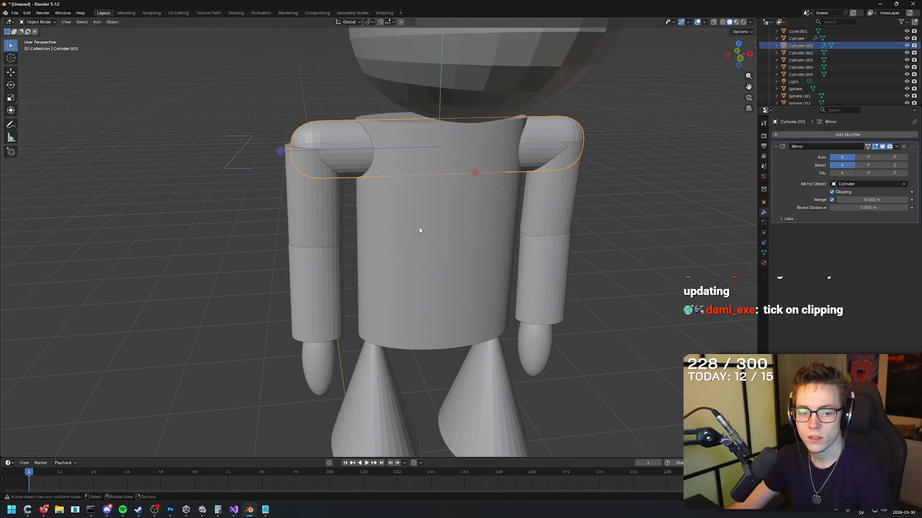
Select the left upper arm, forearm and hand together and try adjusting their X location.
click(228, 214)
click(308, 202)
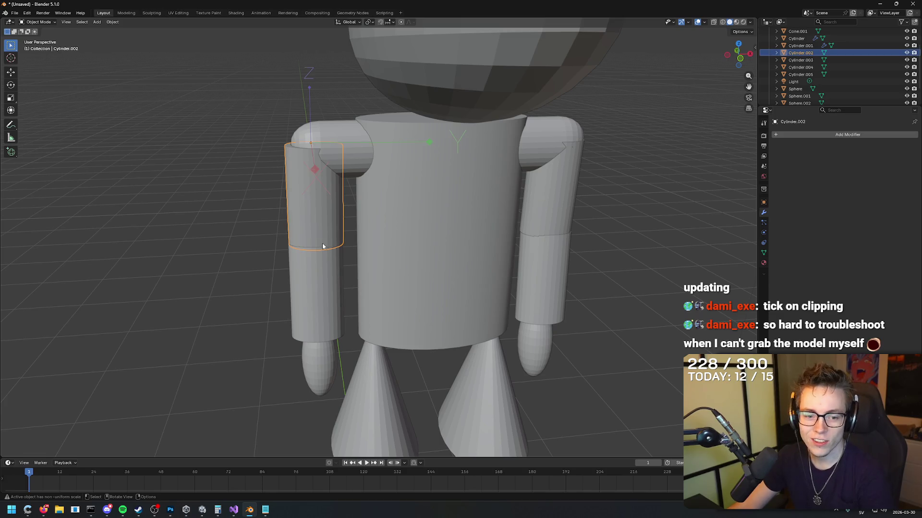
shift+click(320, 260)
mouse_move(319, 267)
mouse_down()
mouse_move(379, 255)
mouse_move(336, 288)
mouse_move(307, 338)
mouse_up()
shift+click(306, 338)
drag(362, 277, 521, 243)
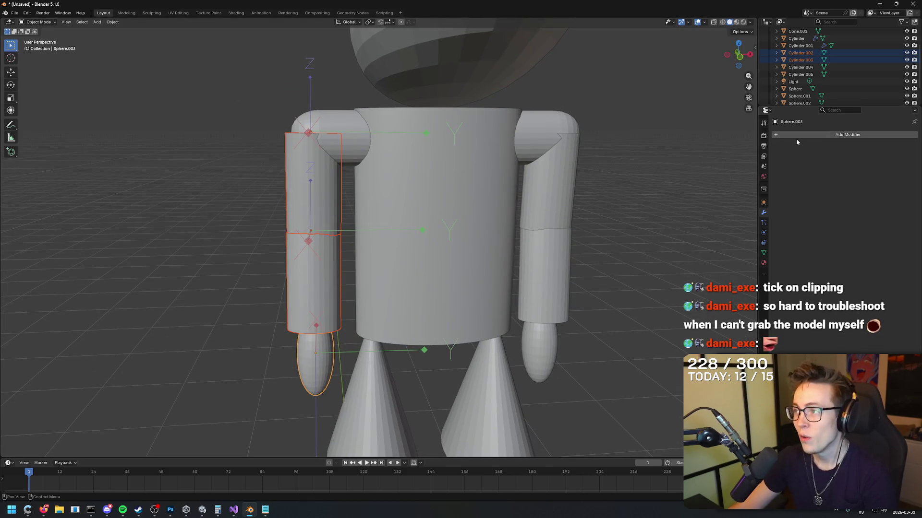
click(763, 203)
mouse_move(864, 157)
mouse_down()
mouse_move(816, 157)
mouse_move(912, 157)
mouse_move(850, 157)
mouse_move(893, 157)
mouse_up()
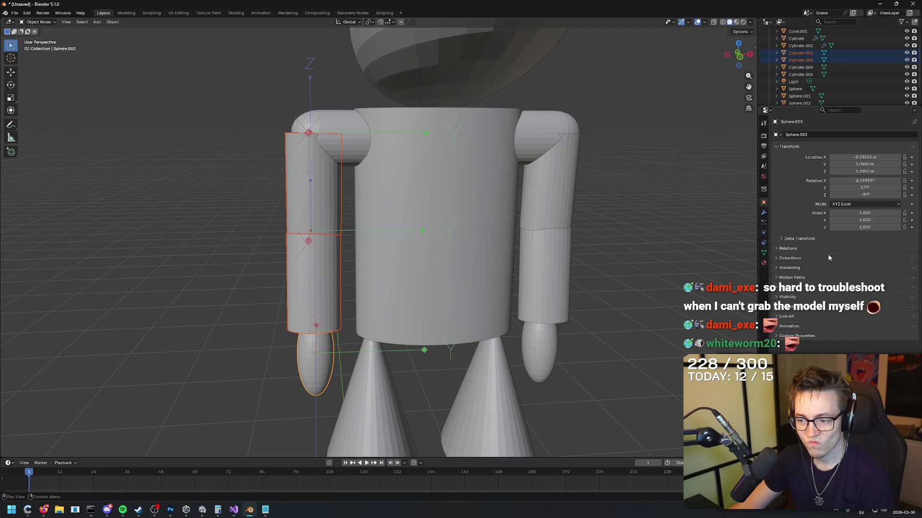
Attempt a free grab move of the three left-arm parts, then undo the misplaced result.
key(g)
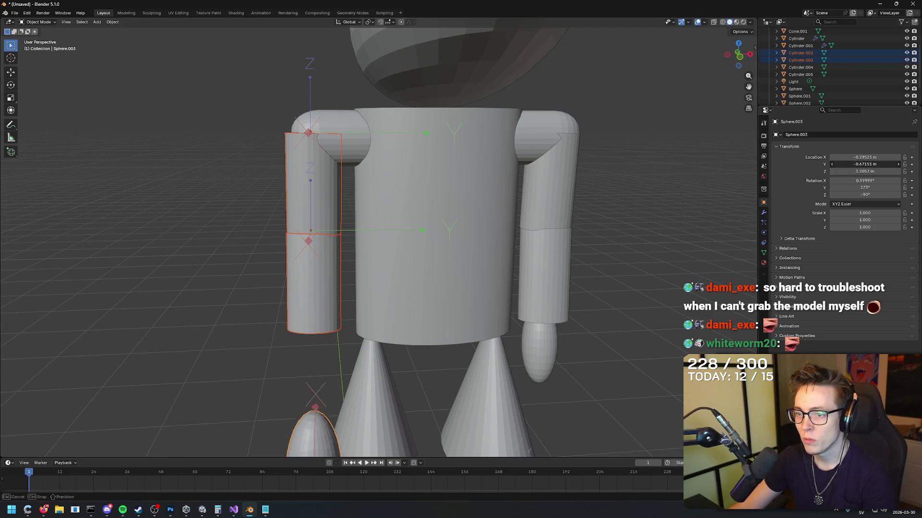
key(Escape)
click(312, 201)
shift+click(312, 283)
shift+click(318, 368)
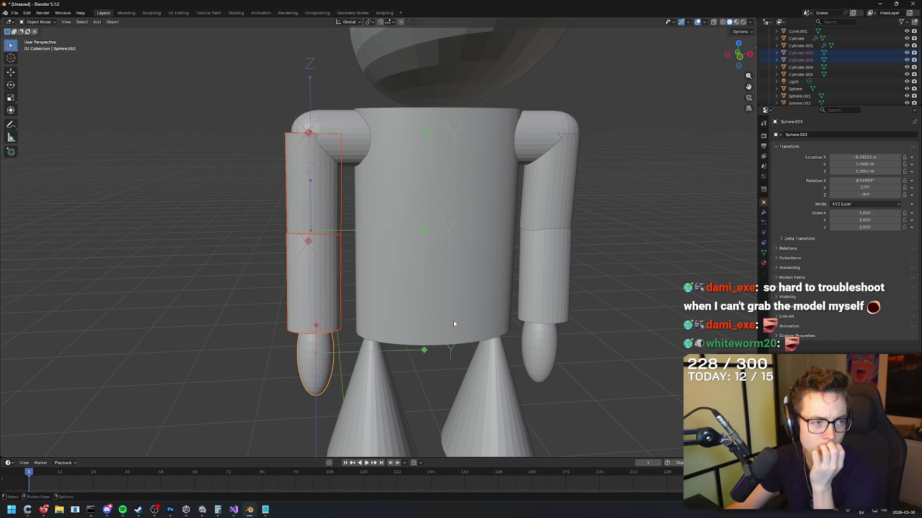
mouse_move(253, 255)
mouse_down()
mouse_move(309, 271)
mouse_move(259, 249)
mouse_up()
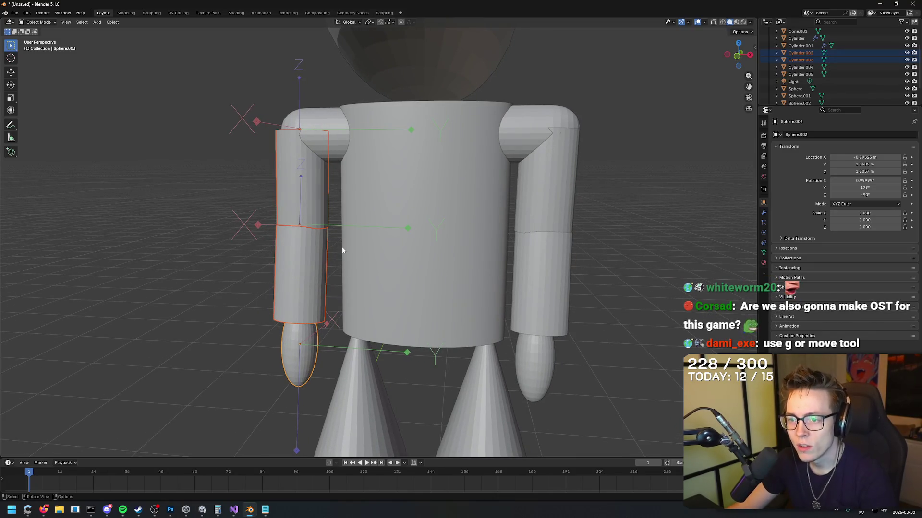
key(g)
click(393, 260)
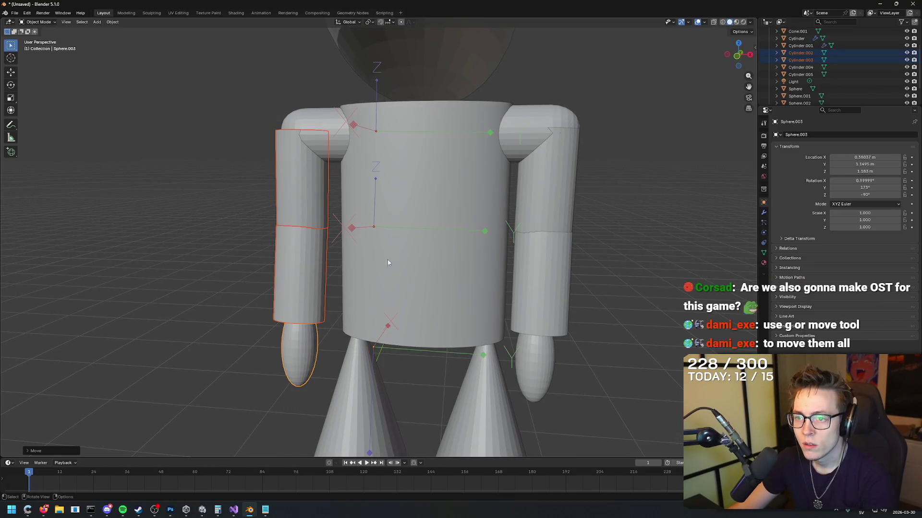
drag(393, 259, 376, 289)
key(ctrl+z)
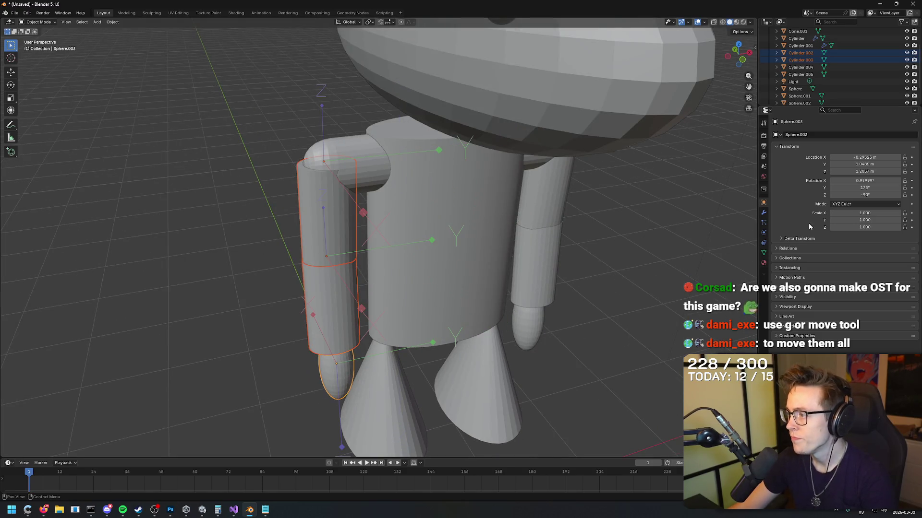
With the Move tool, box-select the left arm parts and slide them inward along X.
click(10, 72)
drag(331, 162, 302, 148)
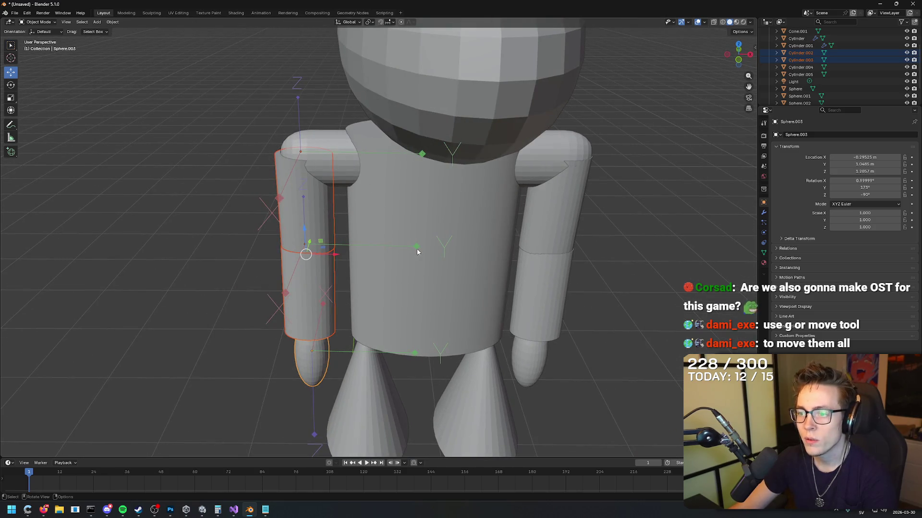
drag(432, 251, 392, 257)
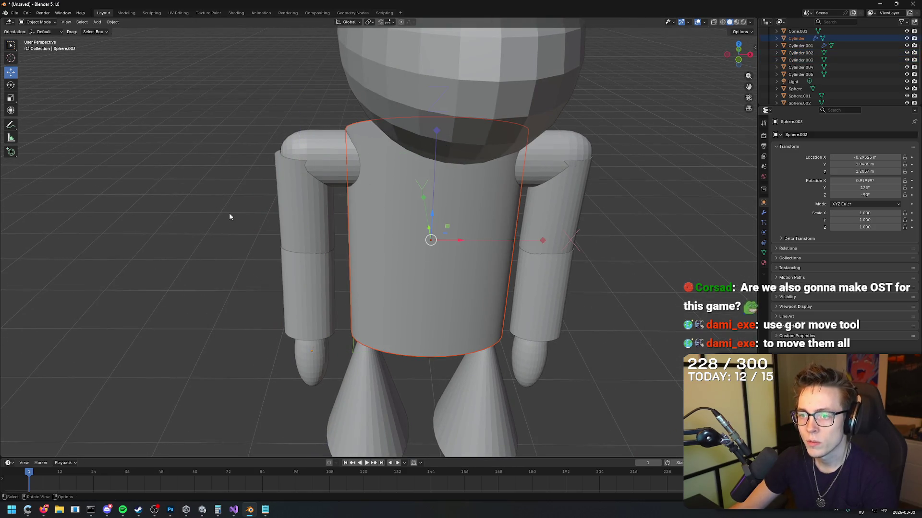
drag(214, 207, 304, 231)
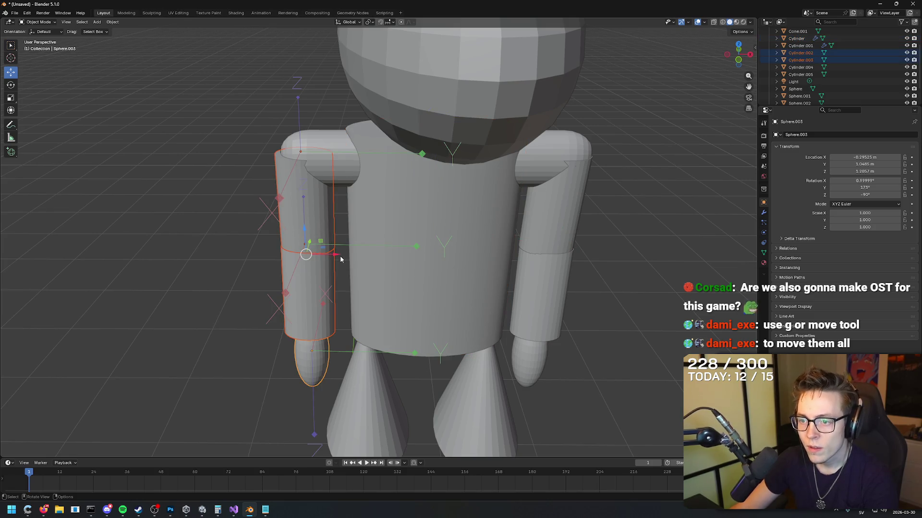
drag(340, 259, 369, 260)
scroll(263, 241, up, 1)
key(Tab)
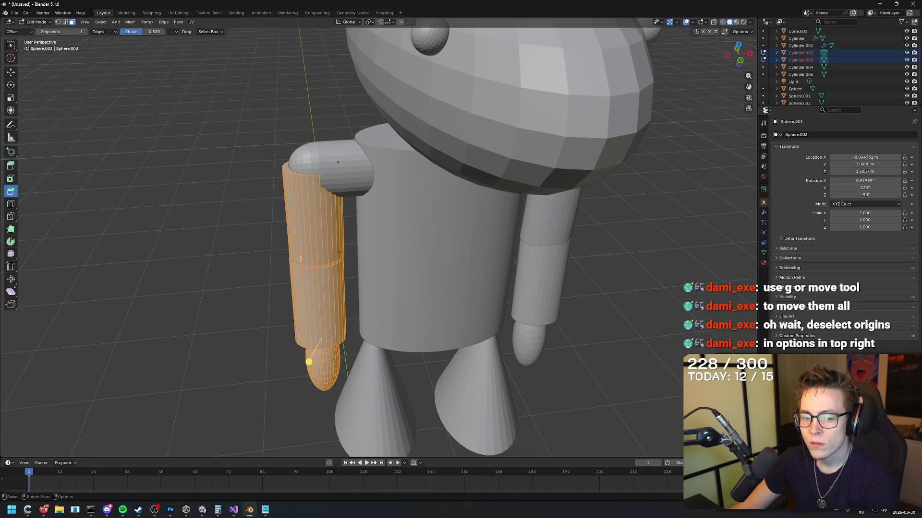
key(alt+a)
key(a)
key(Tab)
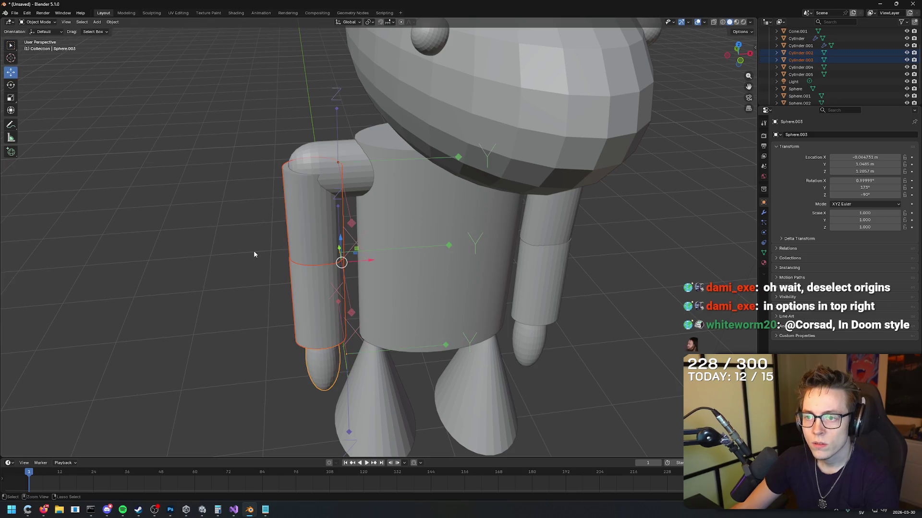
Reselect the left upper arm, forearm and hand and slide them further inward along X.
click(251, 242)
click(315, 238)
click(249, 299)
mouse_move(248, 295)
mouse_down()
mouse_move(241, 266)
mouse_move(262, 268)
mouse_up()
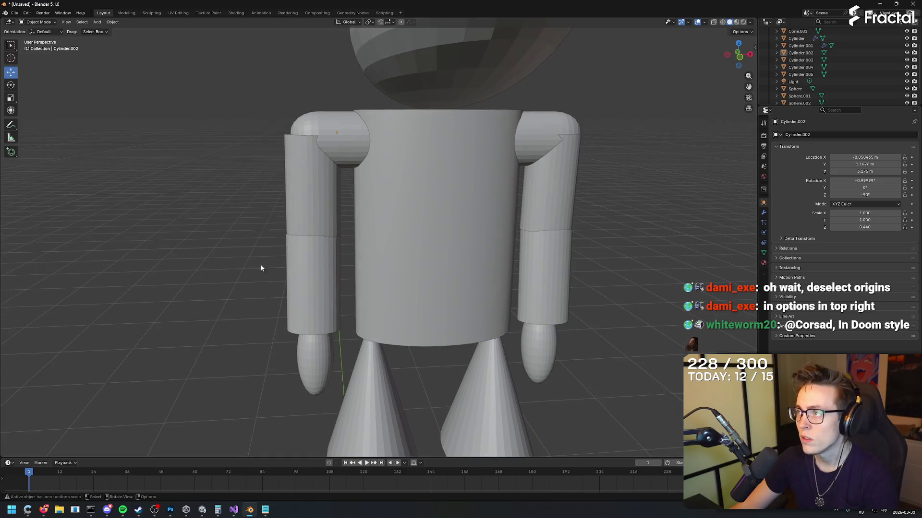
click(751, 32)
click(312, 192)
shift+click(312, 283)
shift+click(315, 356)
mouse_move(357, 244)
mouse_down()
mouse_move(408, 237)
mouse_move(377, 241)
mouse_move(397, 269)
mouse_move(384, 264)
mouse_move(463, 230)
mouse_move(492, 232)
mouse_move(361, 233)
mouse_move(485, 220)
mouse_up()
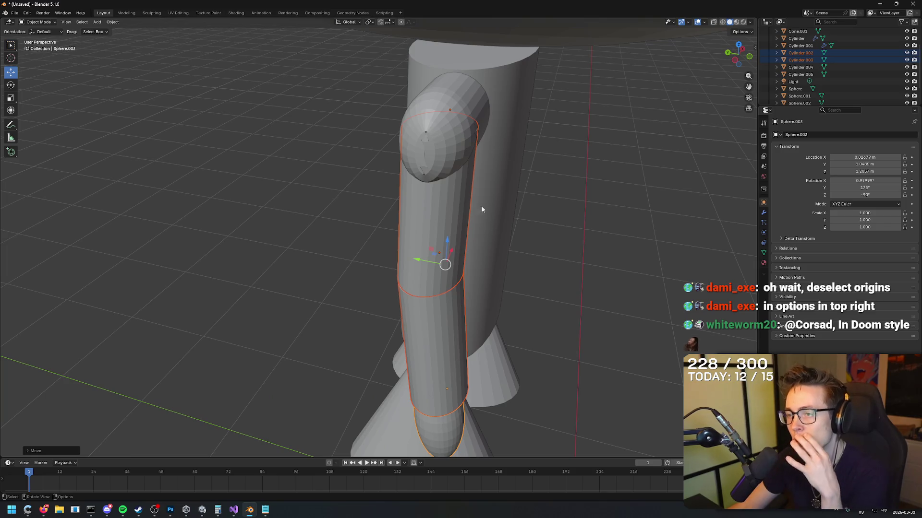
mouse_move(385, 186)
mouse_down()
mouse_move(427, 181)
mouse_move(358, 176)
mouse_up()
mouse_move(292, 169)
mouse_down()
mouse_move(500, 149)
mouse_move(471, 148)
mouse_move(530, 162)
mouse_up()
scroll(530, 162, down, 3)
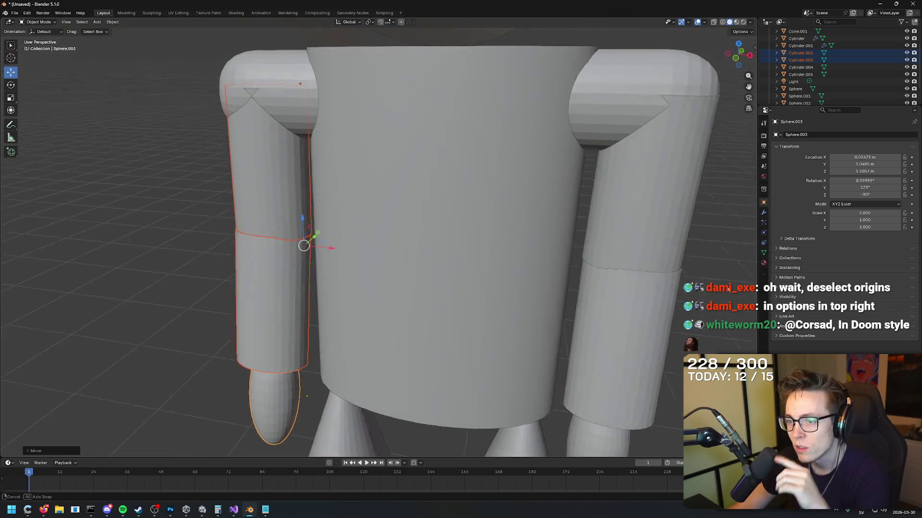
Nudge the right upper arm, forearm and hand inward to about X 1.799 m.
click(555, 236)
shift+click(535, 294)
shift+click(528, 379)
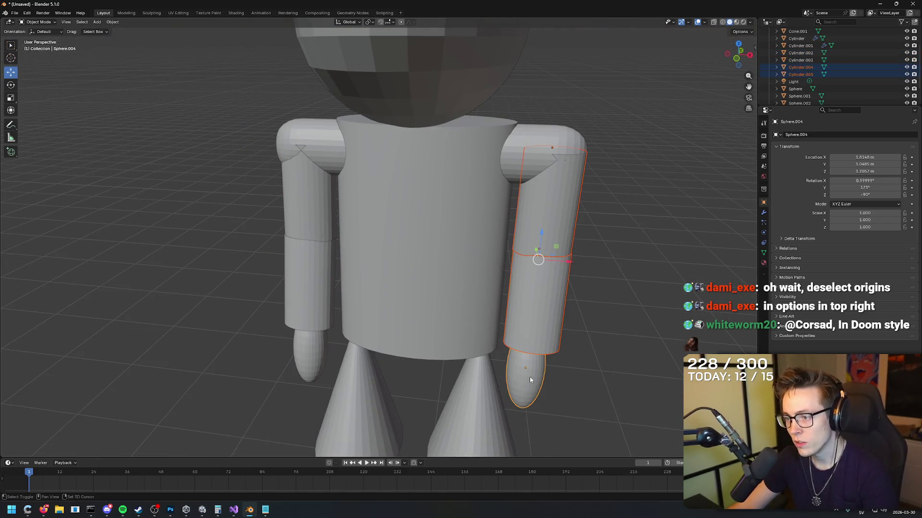
drag(570, 263, 566, 246)
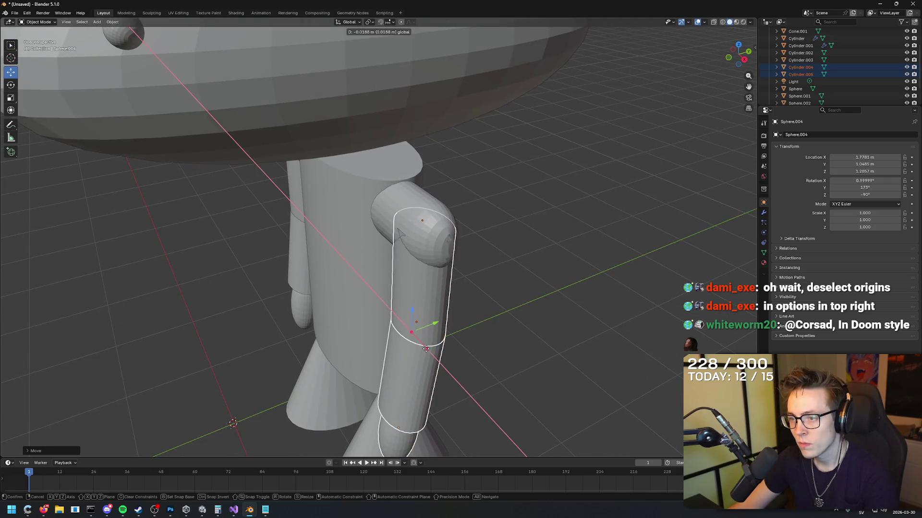
scroll(428, 354, up, 2)
drag(462, 318, 489, 314)
scroll(499, 296, down, 3)
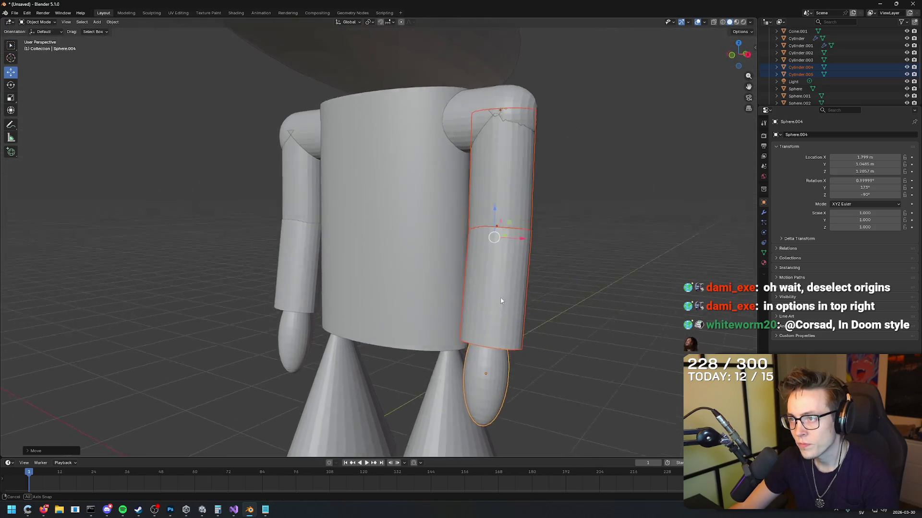
click(551, 202)
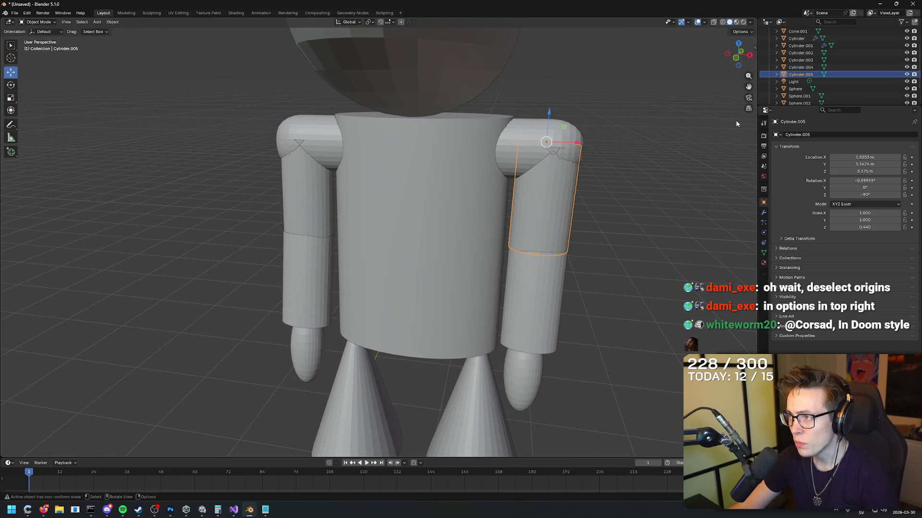
Hide the rounded shoulder piece Cylinder.001 using its eye icon in the Outliner.
click(753, 32)
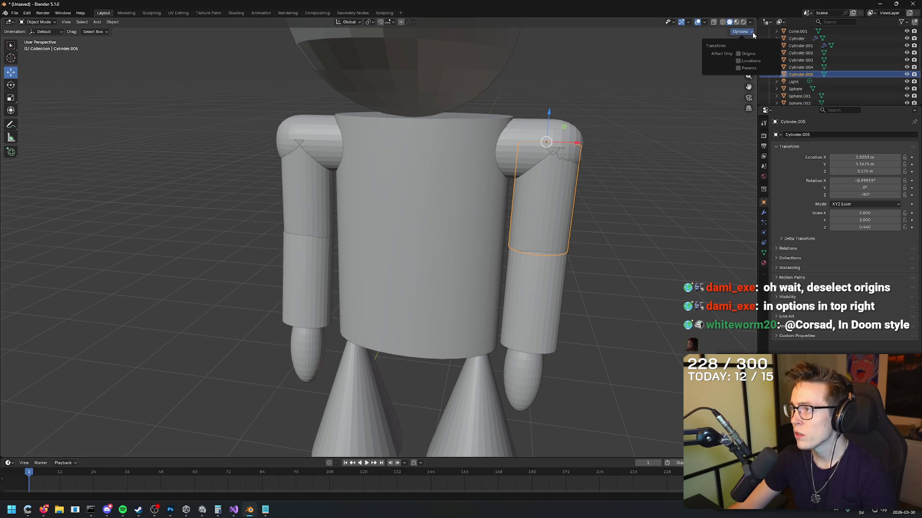
drag(666, 116, 574, 185)
click(473, 253)
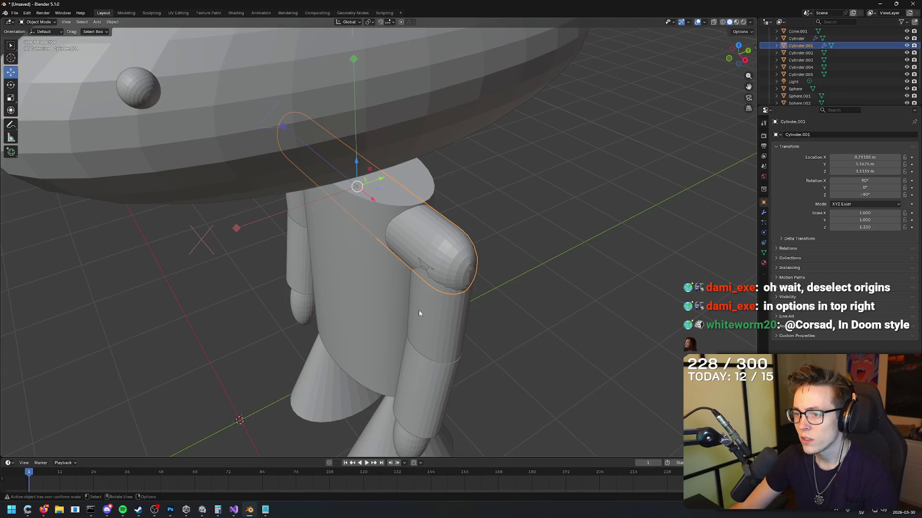
click(455, 269)
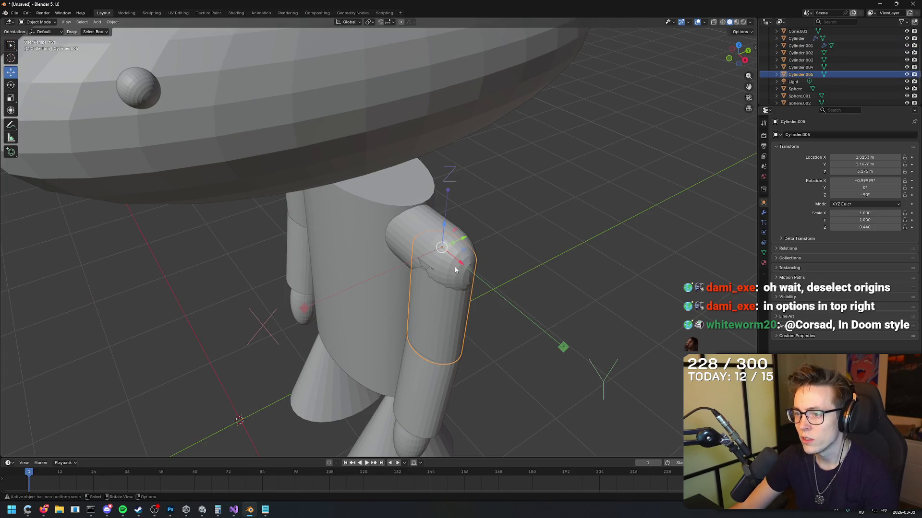
click(906, 45)
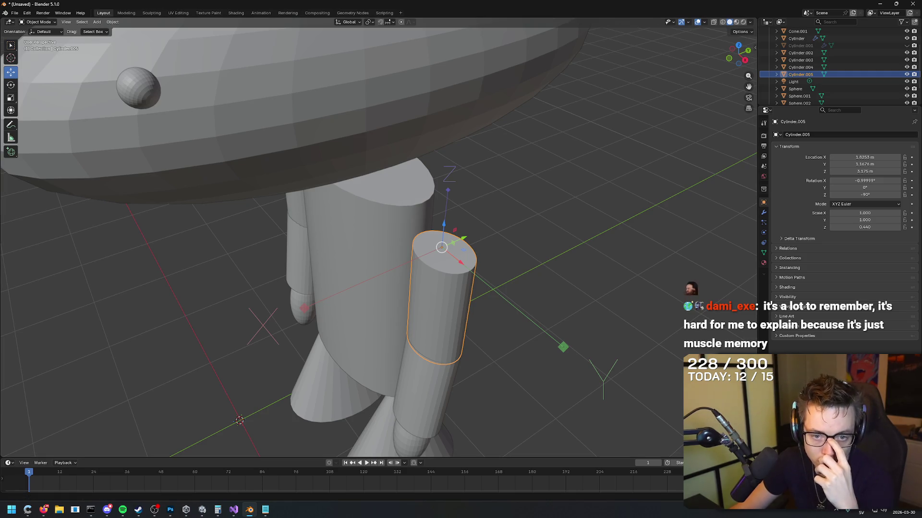
In Edit Mode, bevel the cylinder's top face into a rounded multi-segment cap.
key(Tab)
click(444, 258)
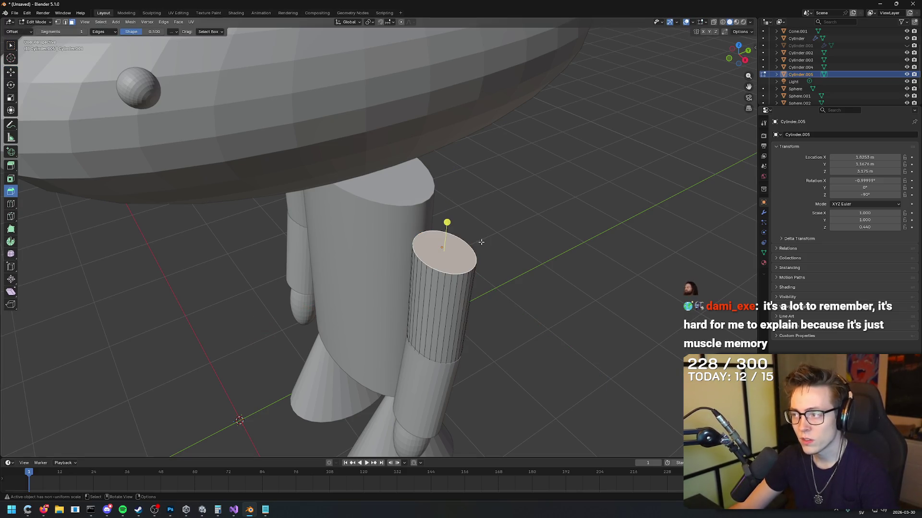
mouse_move(449, 174)
mouse_down()
mouse_move(458, 245)
mouse_move(425, 272)
mouse_move(429, 258)
mouse_move(387, 237)
mouse_move(481, 270)
mouse_move(383, 272)
mouse_move(352, 294)
mouse_up()
scroll(432, 271, up, 10)
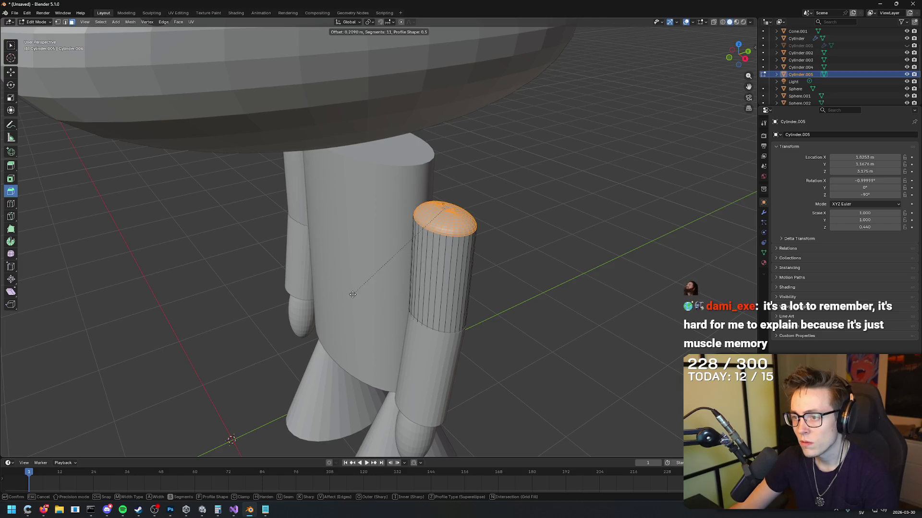
scroll(377, 276, down, 7)
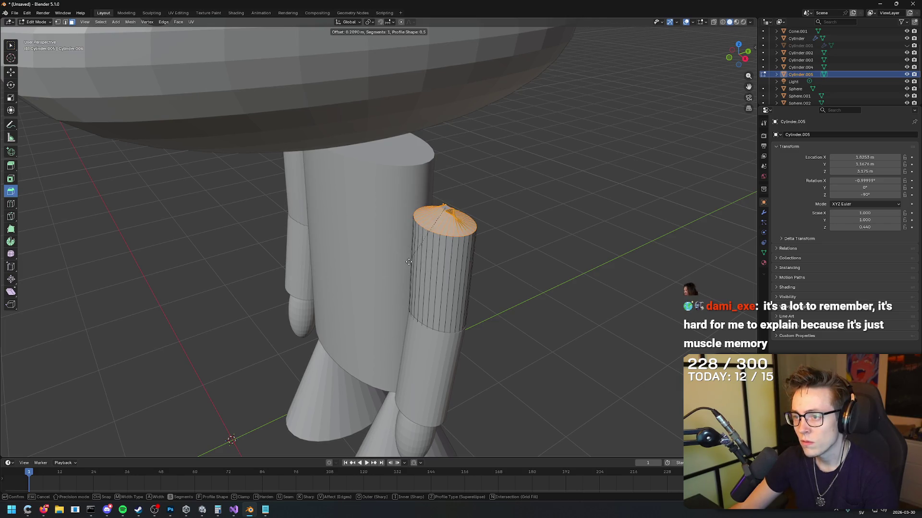
click(380, 287)
mouse_move(528, 269)
mouse_down()
mouse_move(545, 257)
mouse_move(535, 268)
mouse_move(550, 264)
mouse_move(506, 212)
mouse_up()
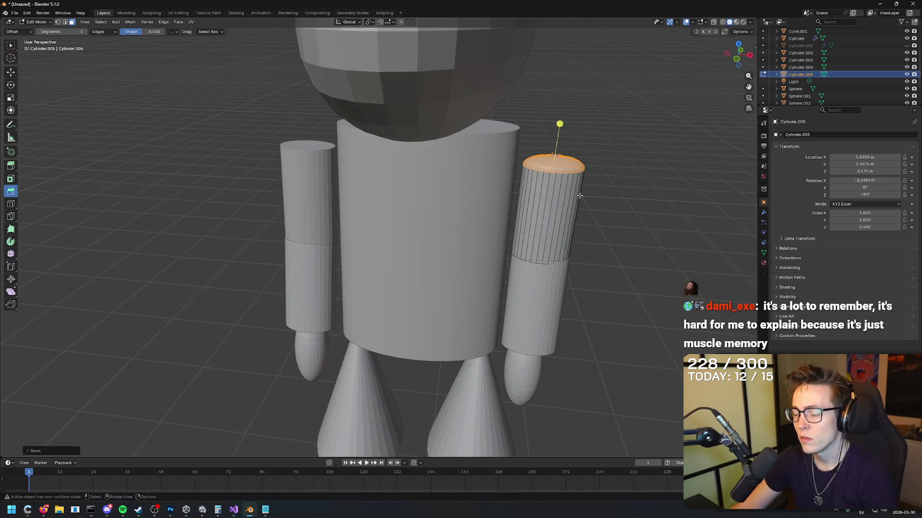
Copy the bevelled upper arm and paste it as Cylinder.006 from the front view.
key(ctrl+c)
click(10, 45)
key(alt+a)
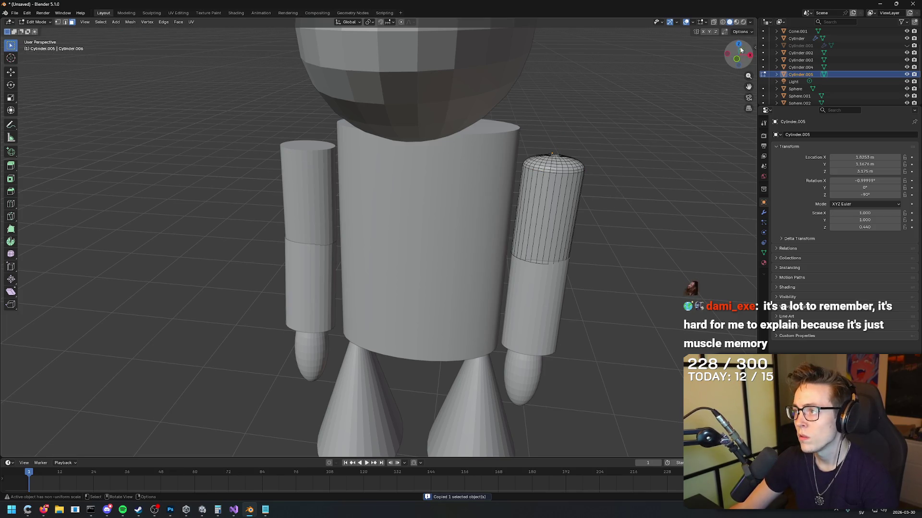
drag(621, 165, 596, 204)
key(Tab)
click(609, 197)
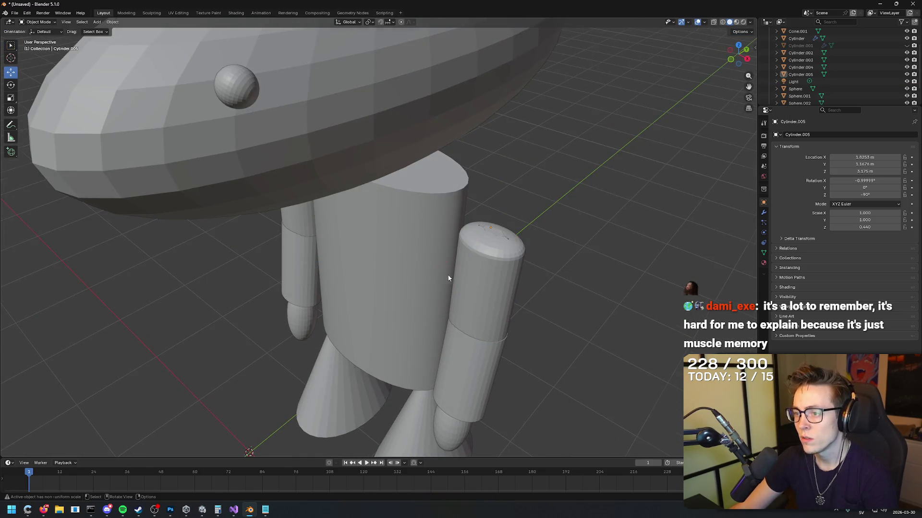
key(KP_1)
click(312, 155)
mouse_move(312, 154)
mouse_down()
mouse_move(268, 198)
mouse_move(263, 189)
mouse_up()
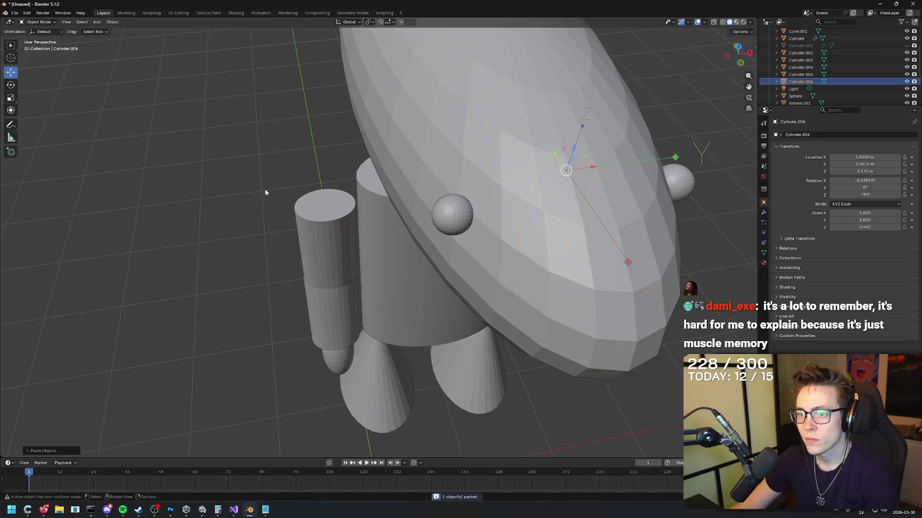
mouse_move(387, 199)
mouse_down()
mouse_move(351, 184)
mouse_move(388, 180)
mouse_up()
key(ctrl+v)
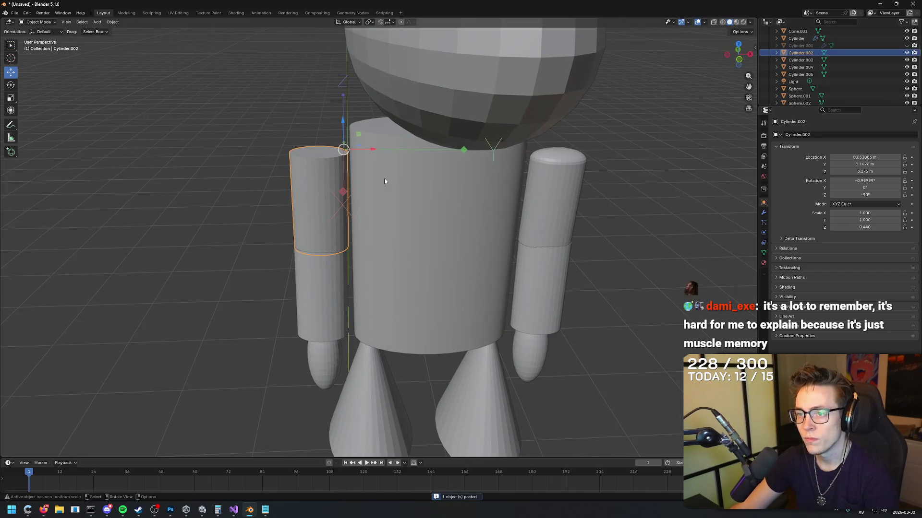
Duplicate the rounded right upper arm and delete the flat left upper-arm cylinder.
click(538, 178)
mouse_move(538, 177)
mouse_down()
mouse_move(660, 154)
mouse_move(651, 168)
mouse_move(674, 165)
mouse_move(649, 198)
mouse_up()
key(ctrl+c)
key(ctrl+v)
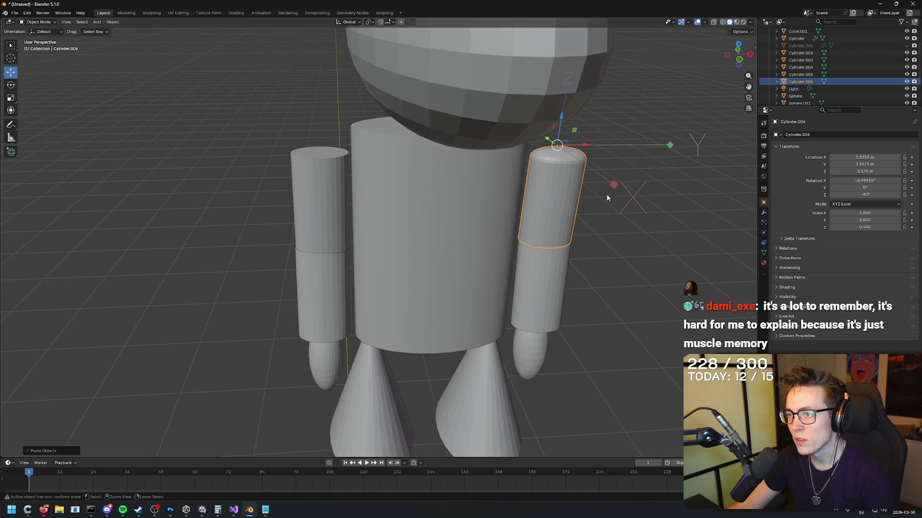
click(344, 165)
key(Delete)
Place the rounded copy on the left arm and unhide the shoulder piece Cylinder.001.
click(551, 181)
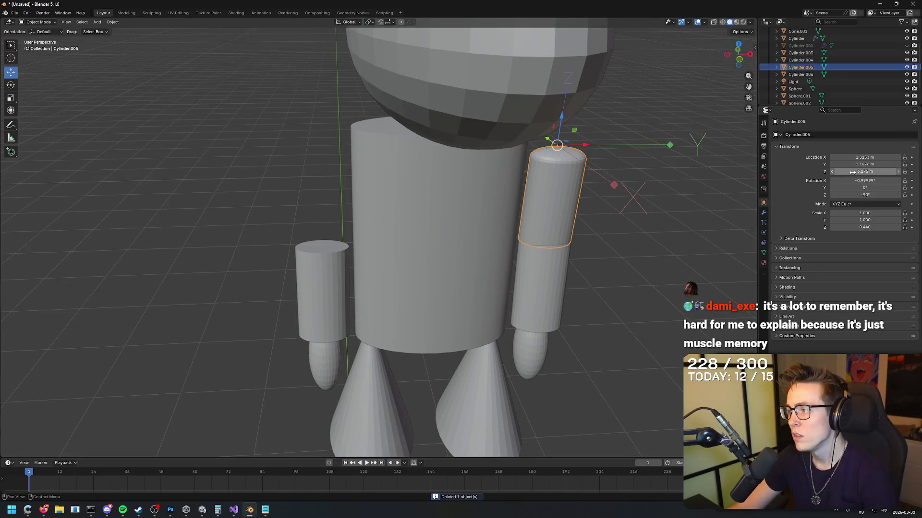
mouse_move(864, 164)
mouse_down()
mouse_move(893, 164)
mouse_move(853, 159)
mouse_up()
key(Escape)
key(Escape)
click(300, 205)
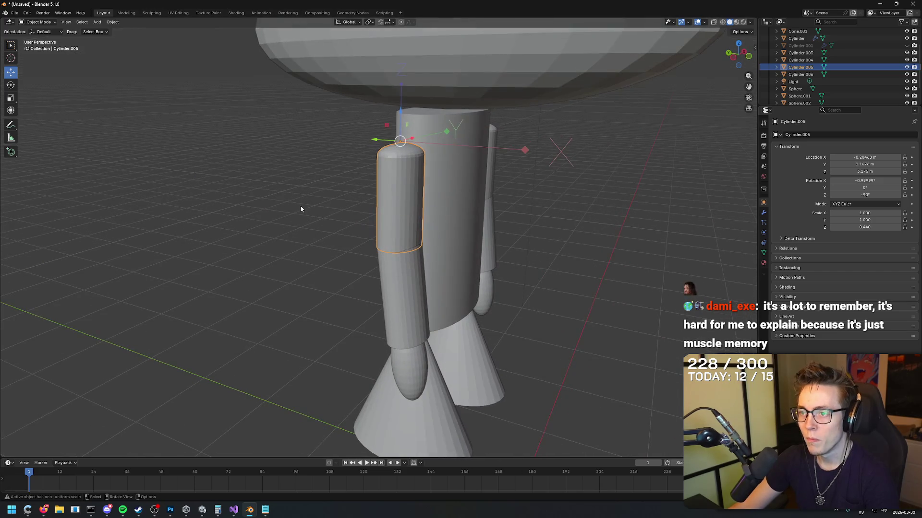
drag(379, 190, 380, 190)
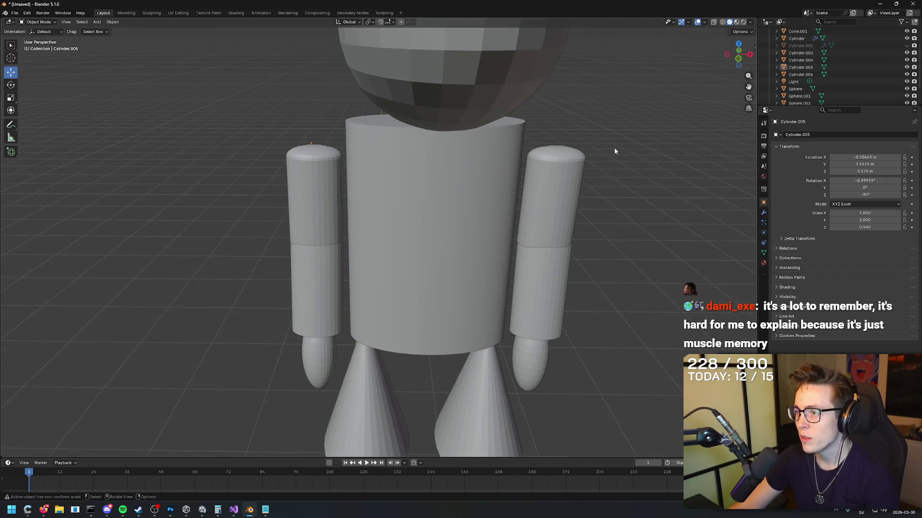
click(906, 45)
mouse_move(677, 130)
mouse_down()
mouse_move(653, 134)
mouse_move(690, 139)
mouse_move(650, 143)
mouse_move(716, 141)
mouse_move(586, 146)
mouse_move(643, 132)
mouse_move(629, 125)
mouse_up()
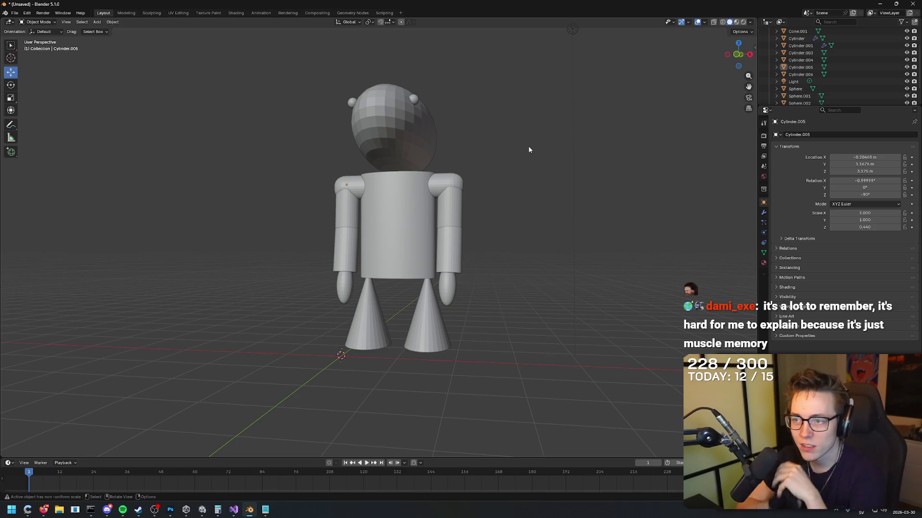
drag(526, 150, 547, 146)
click(396, 136)
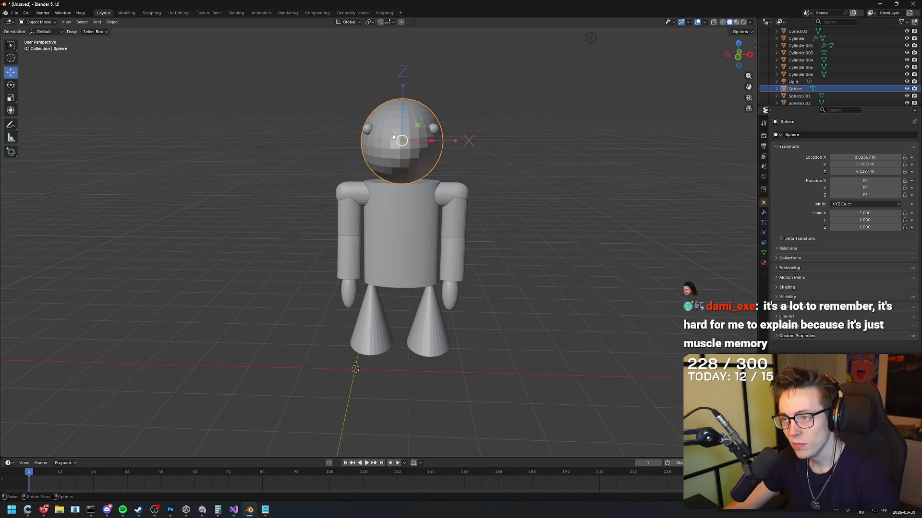
Select the head sphere with both eyes and turn off origins-only transforms.
shift+click(367, 129)
shift+click(433, 128)
mouse_move(499, 153)
mouse_down()
mouse_move(549, 152)
mouse_move(600, 128)
mouse_up()
click(738, 54)
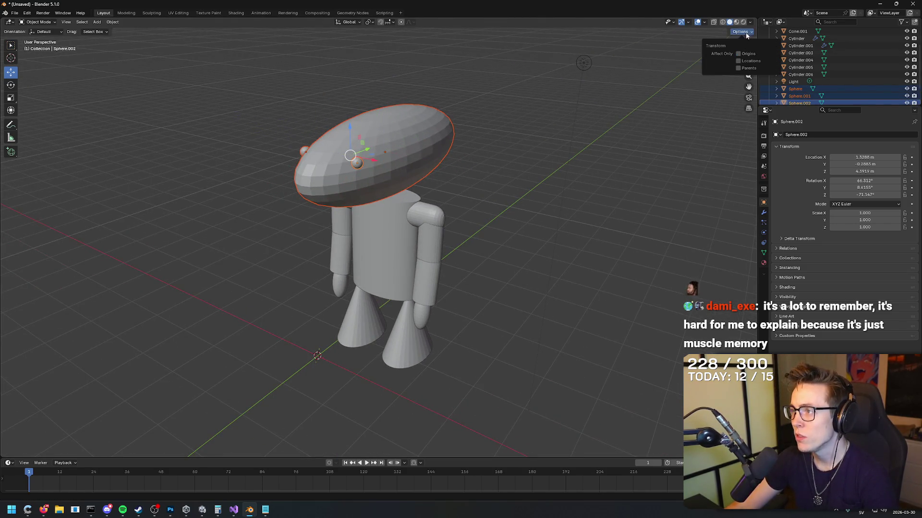
click(408, 148)
click(503, 145)
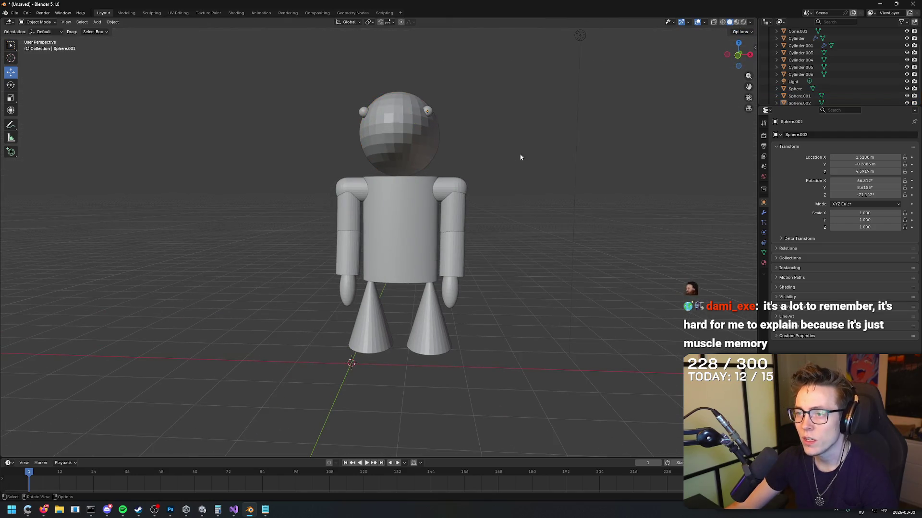
key(ctrl+z)
key(ctrl+z)
drag(866, 157, 868, 174)
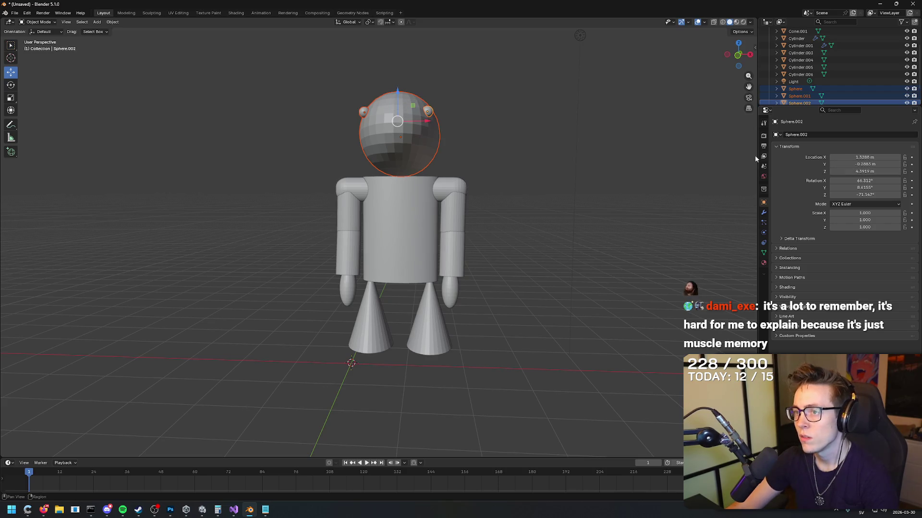
key(g)
click(227, 82)
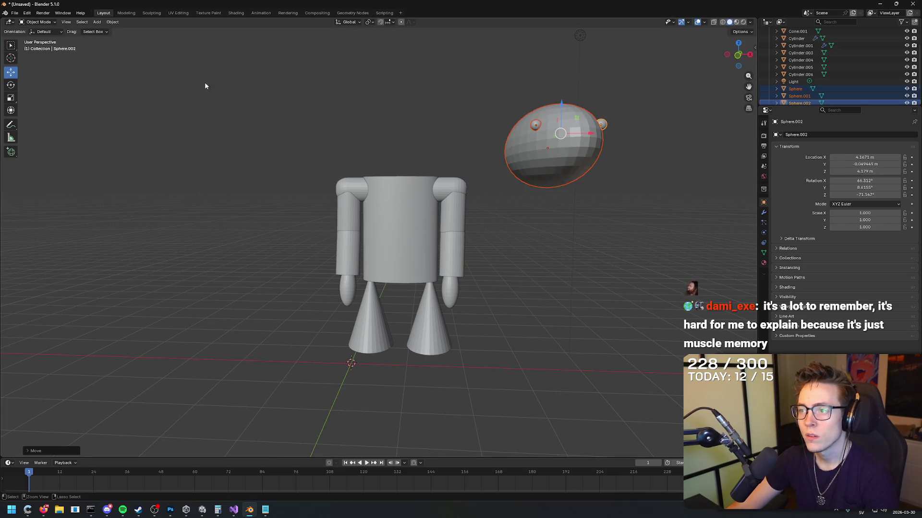
key(ctrl+z)
key(Tab)
Reselect the head and eyes and try lowering them, undoing the first placement.
key(Tab)
key(Tab)
click(553, 130)
mouse_move(554, 130)
mouse_down()
mouse_move(531, 175)
mouse_move(518, 163)
mouse_move(233, 99)
mouse_up()
key(Escape)
key(Tab)
click(515, 158)
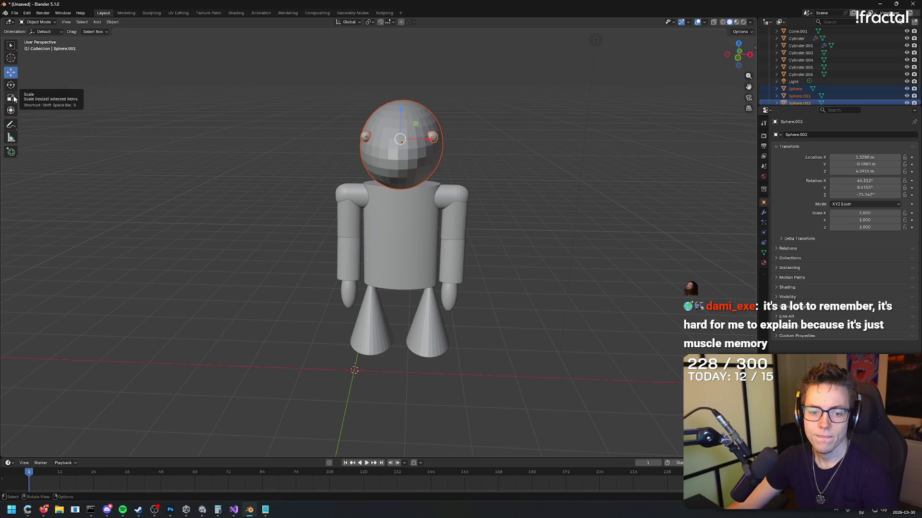
key(g)
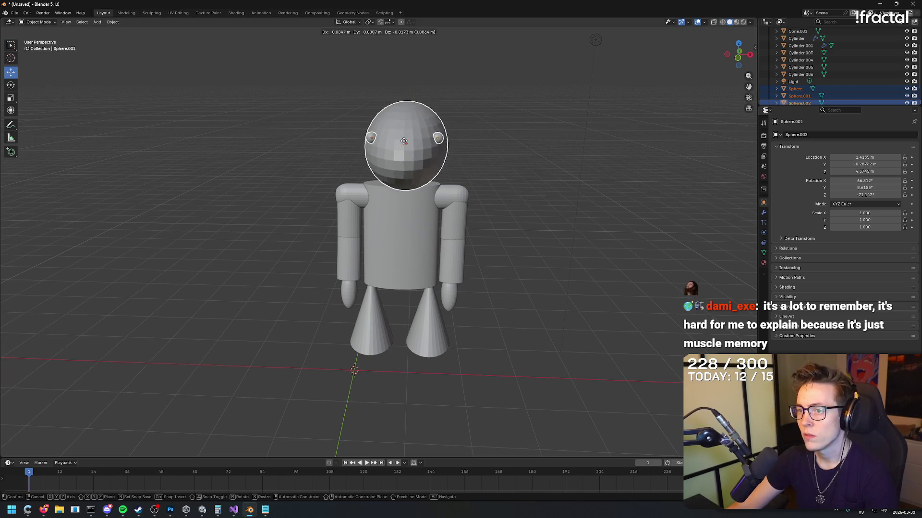
click(432, 139)
key(ctrl+z)
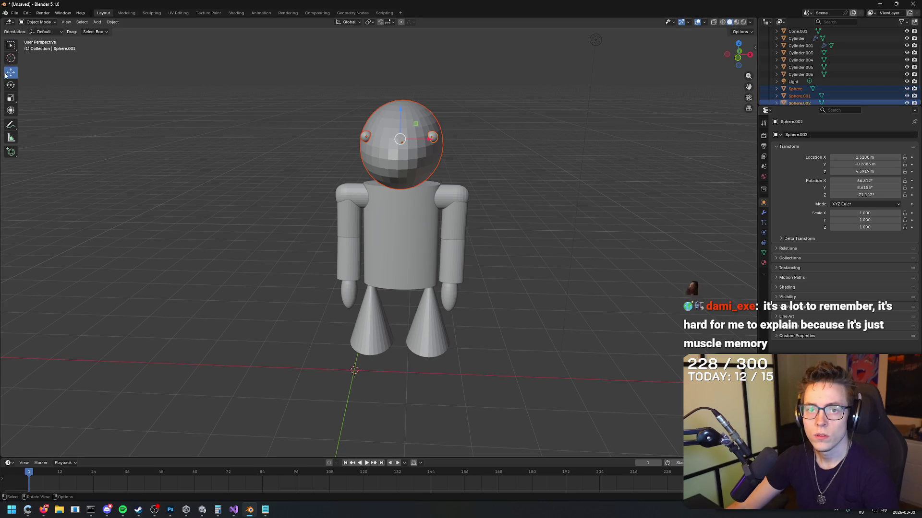
Lower the head sphere onto the body, check it from several angles, then switch to Unity.
mouse_move(125, 88)
mouse_down()
mouse_move(222, 100)
mouse_move(173, 109)
mouse_move(161, 97)
mouse_move(431, 100)
mouse_move(480, 132)
mouse_move(345, 104)
mouse_move(384, 120)
mouse_up()
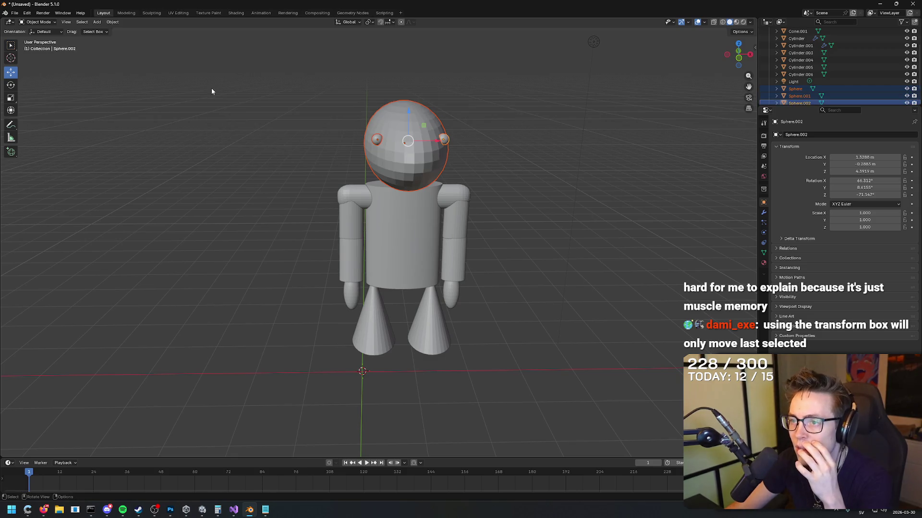
drag(864, 157, 845, 157)
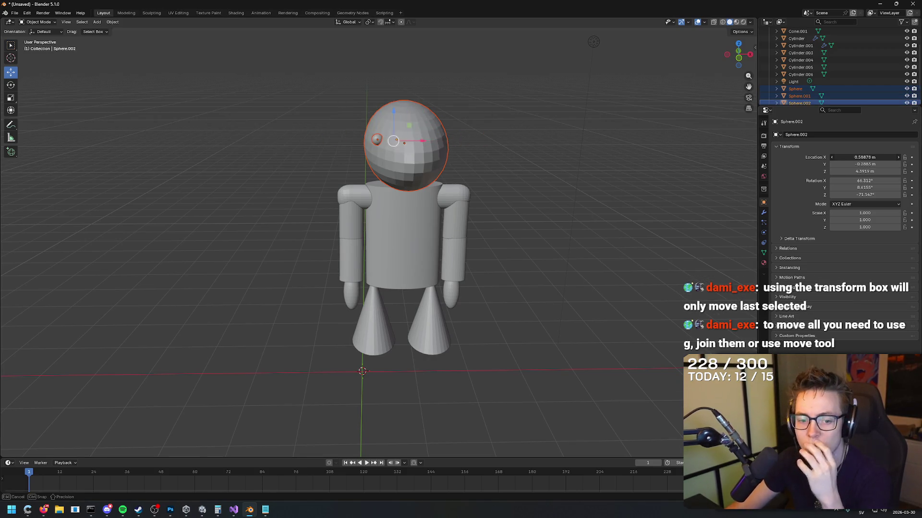
key(Escape)
drag(568, 199, 510, 177)
key(g)
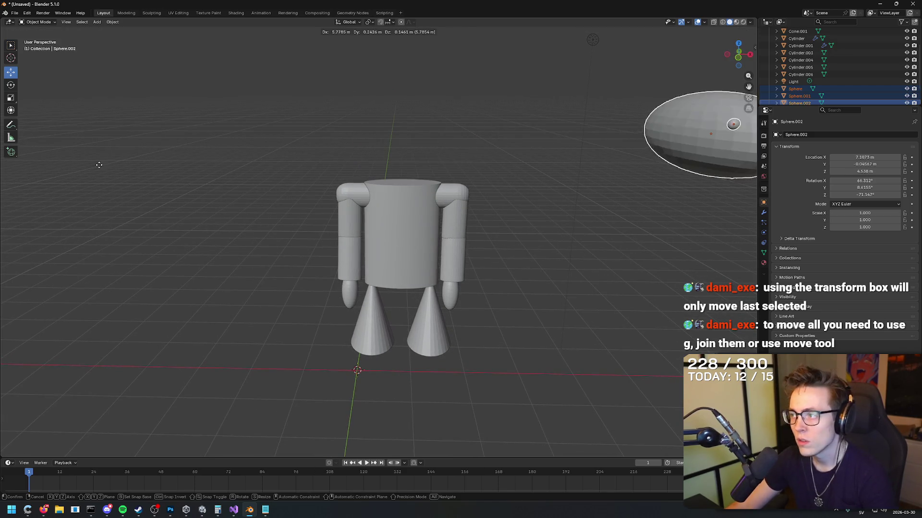
click(512, 185)
mouse_move(381, 217)
mouse_down()
mouse_move(365, 219)
mouse_move(370, 230)
mouse_move(537, 239)
mouse_up()
key(alt+Tab)
click(49, 514)
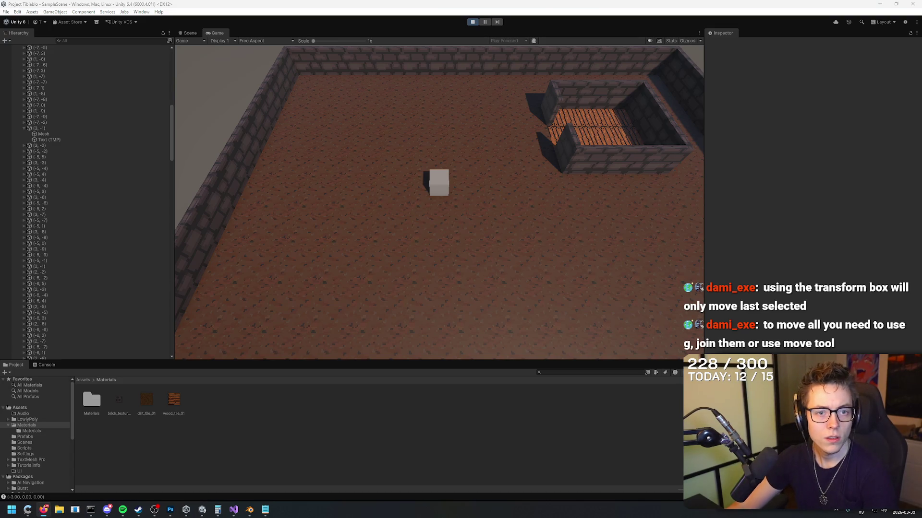
Ask Gemini how to move three selected objects together using transform coordinates.
text(how do I select 3 objects in blender and move them a)
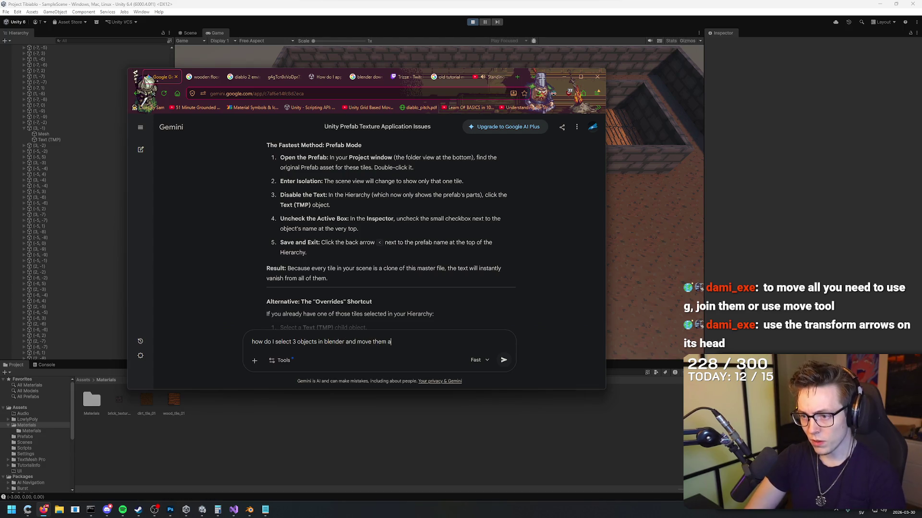
text(t the same time)
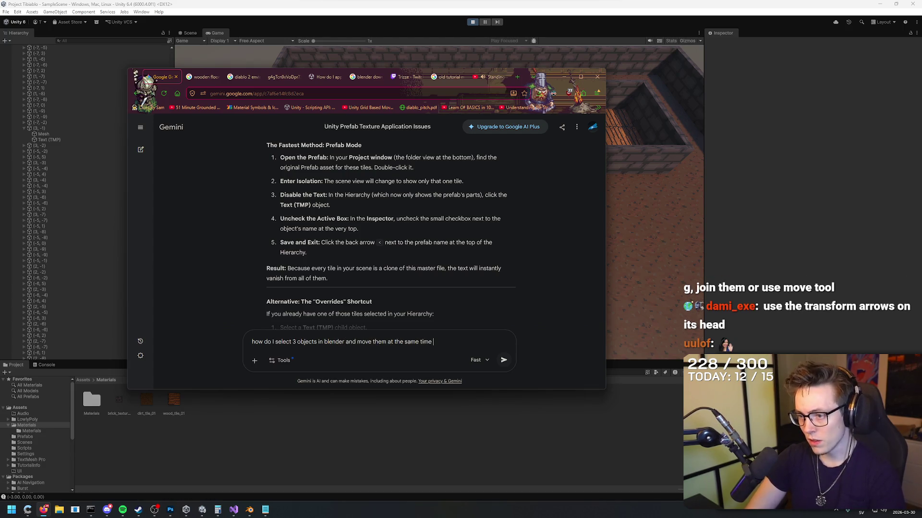
key(alt+Tab)
key(alt+Tab)
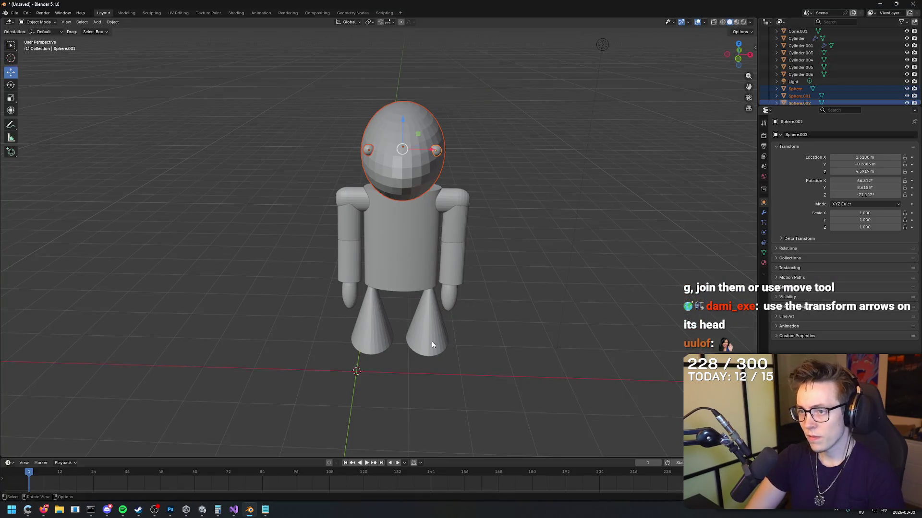
key(alt+Tab)
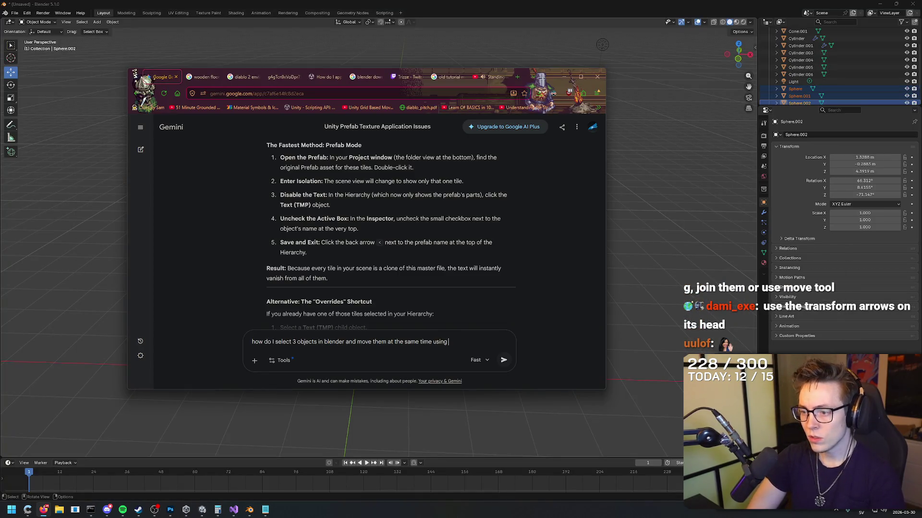
text(oordinates?)
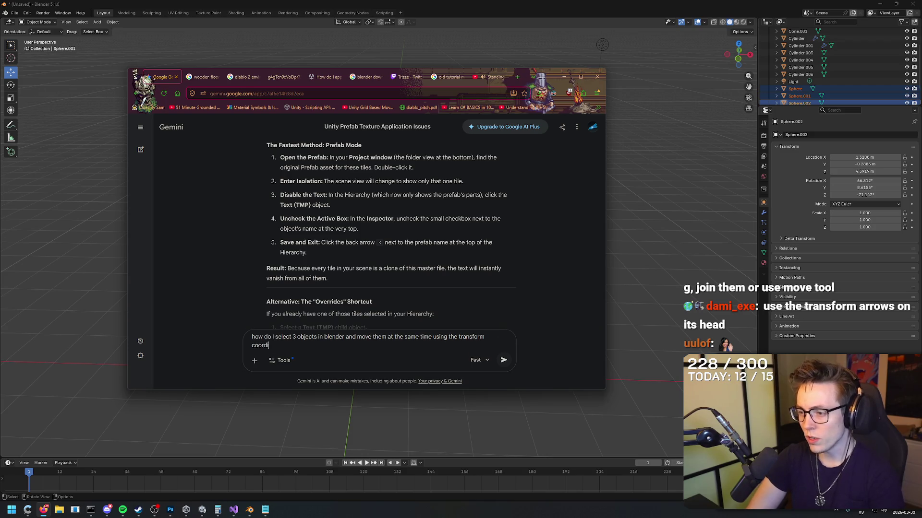
key(Return)
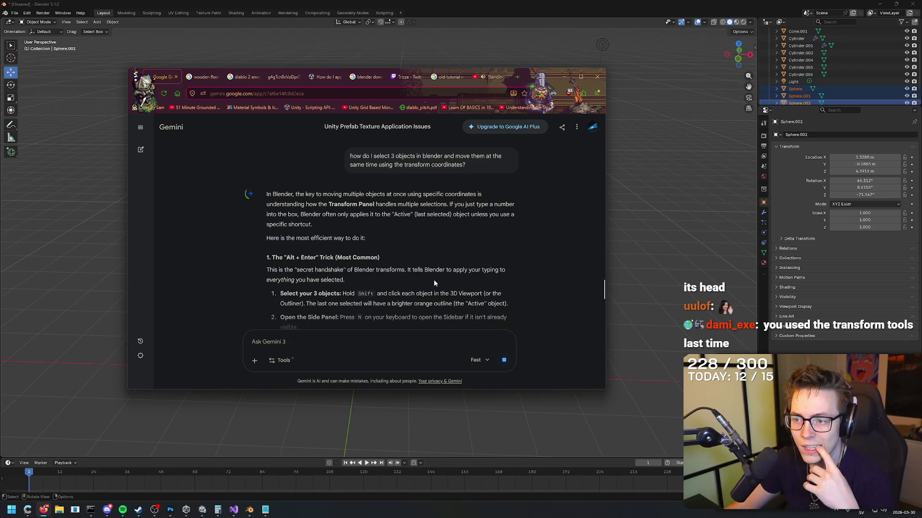
Read through Gemini's answer and return to Blender.
scroll(531, 254, down, 2)
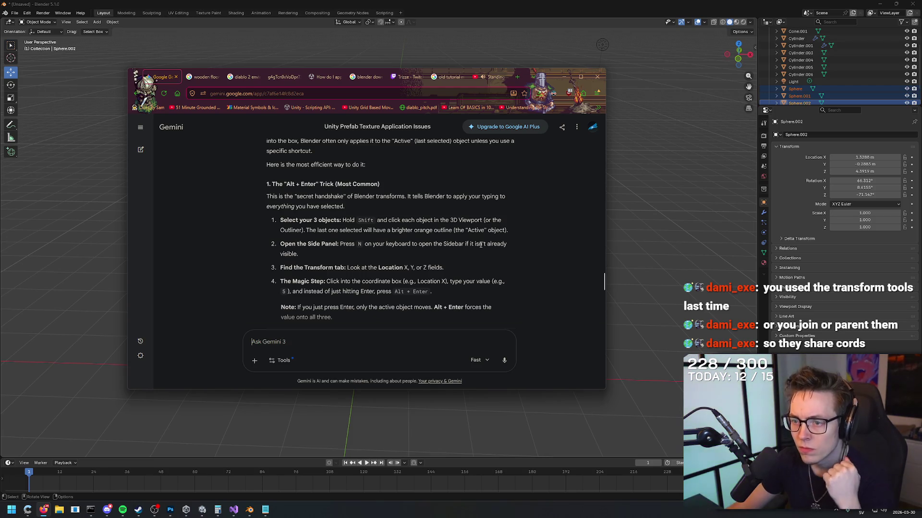
scroll(398, 268, down, 1)
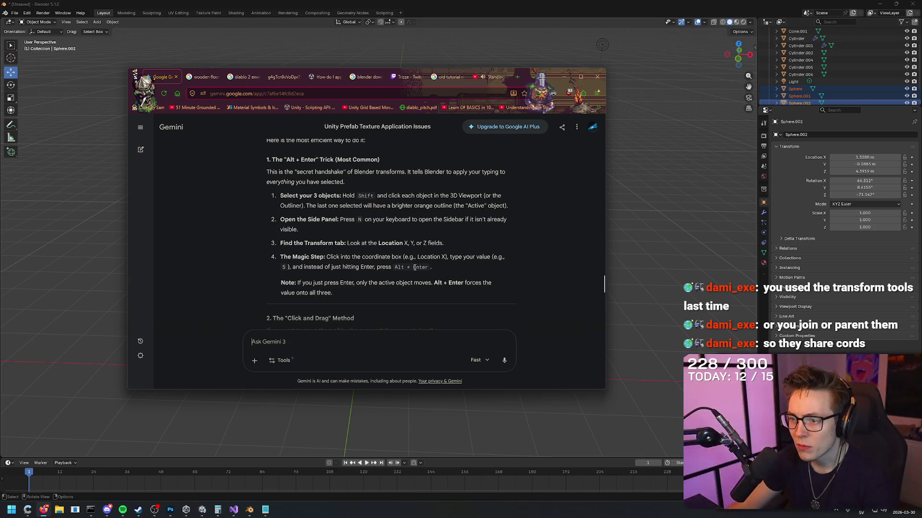
scroll(429, 255, down, 1)
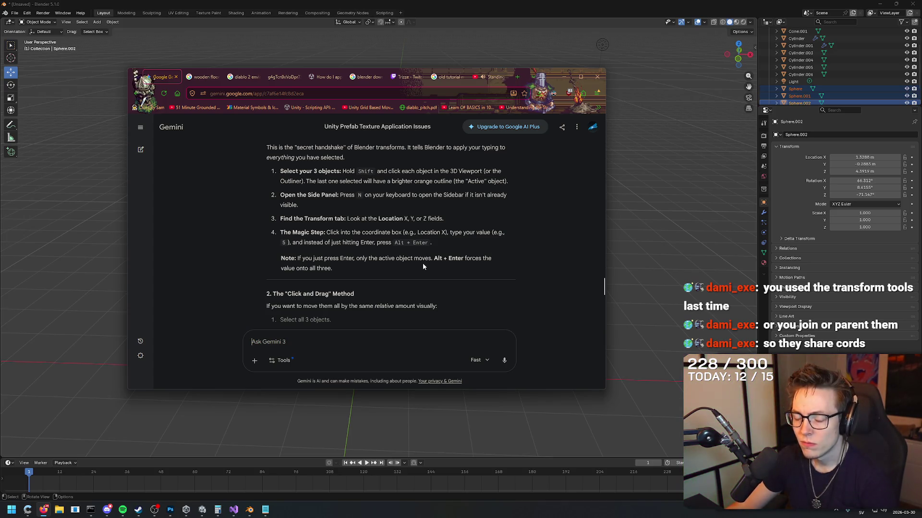
key(alt+Tab)
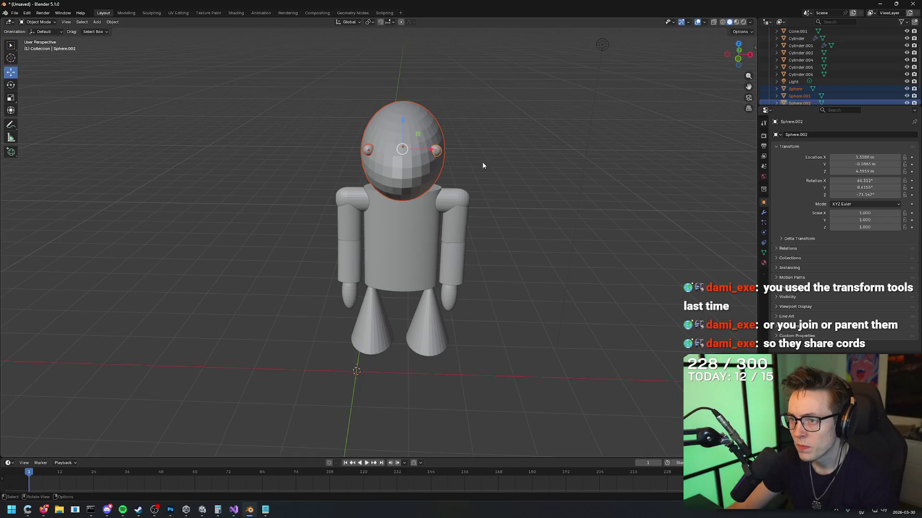
Select the head sphere and both eyes together, undoing an accidental sideways shift.
click(441, 128)
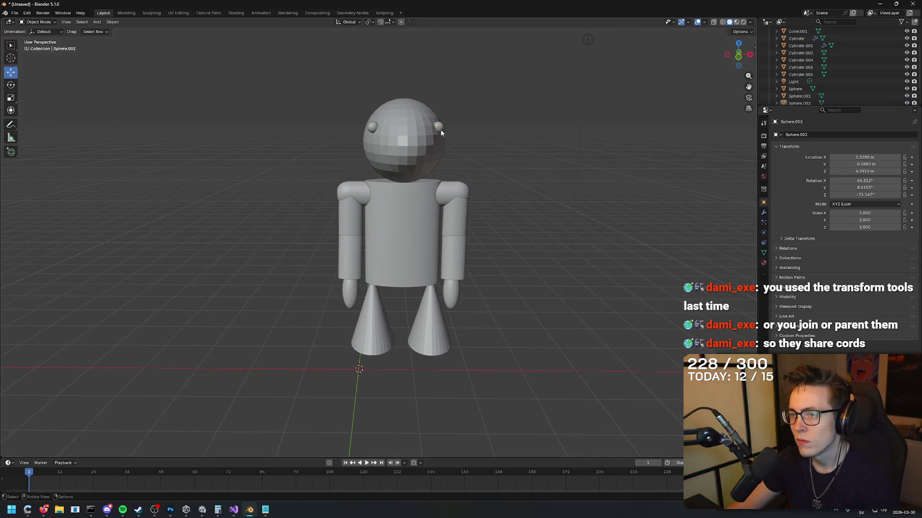
ctrl+click(799, 96)
ctrl+click(795, 89)
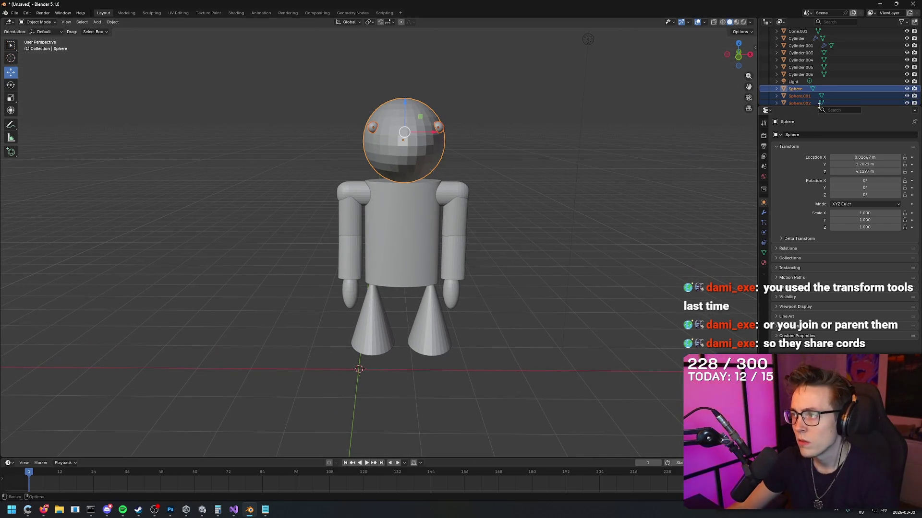
mouse_move(861, 159)
mouse_down()
mouse_move(880, 171)
mouse_move(840, 172)
mouse_up()
key(ctrl+z)
drag(623, 183, 579, 183)
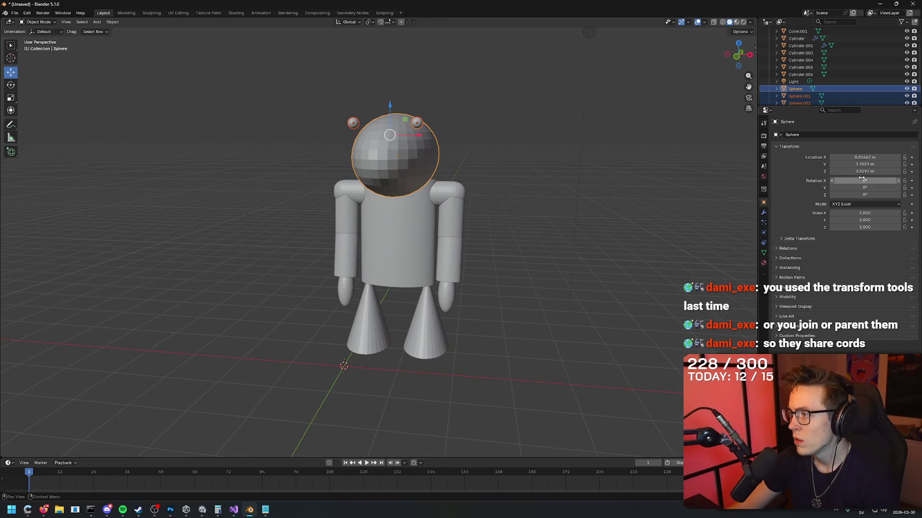
key(ctrl+z)
Try a head Z location of 3.8297 m, inspect it, then undo it.
click(878, 171)
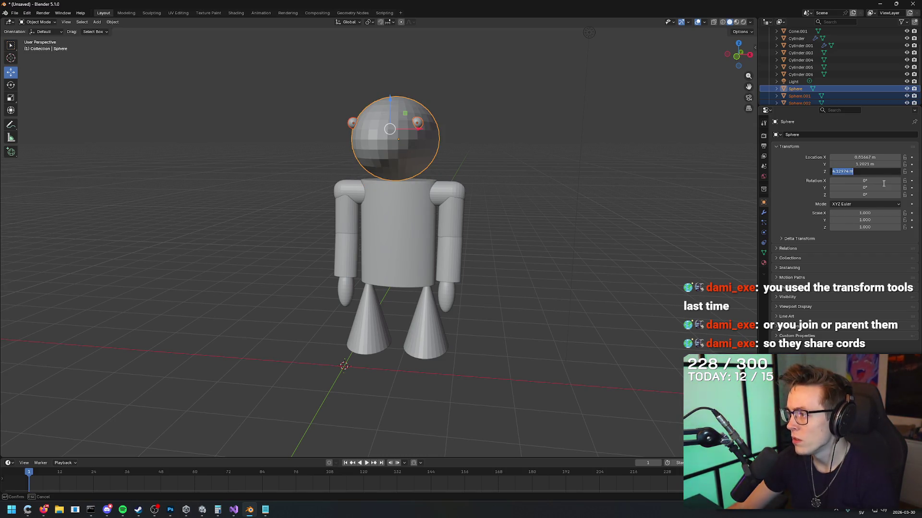
text(3.8297)
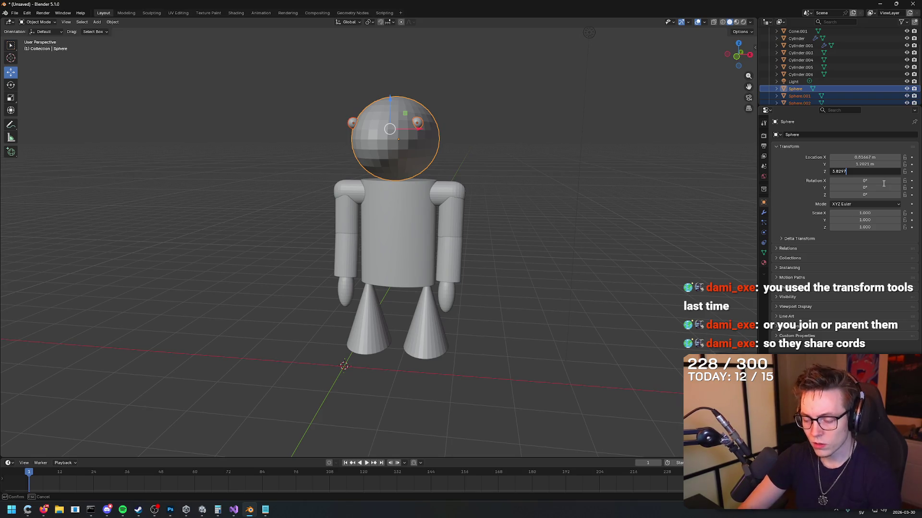
key(Return)
click(570, 168)
mouse_move(569, 165)
mouse_down()
mouse_move(492, 166)
mouse_move(584, 163)
mouse_move(481, 168)
mouse_move(562, 169)
mouse_up()
key(ctrl+z)
key(ctrl+z)
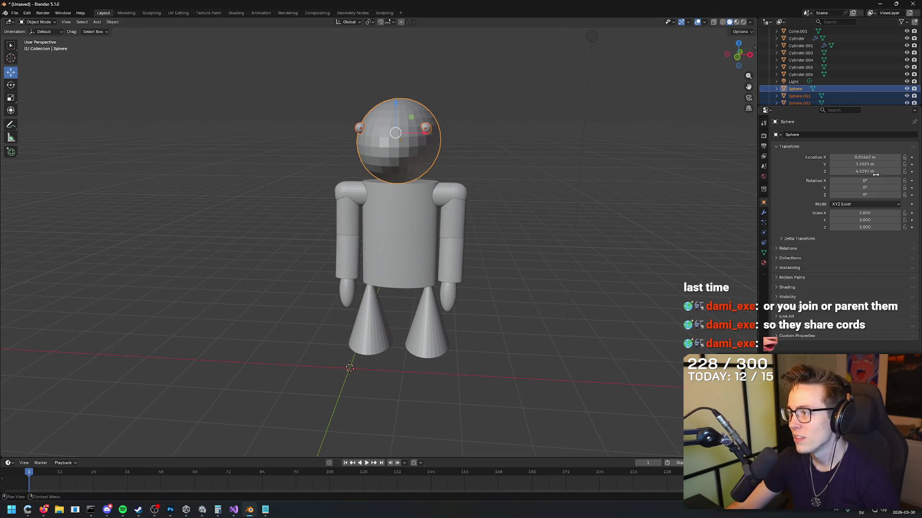
Set the head and eyes' Z location to 4 m and check the result.
click(879, 171)
text(4)
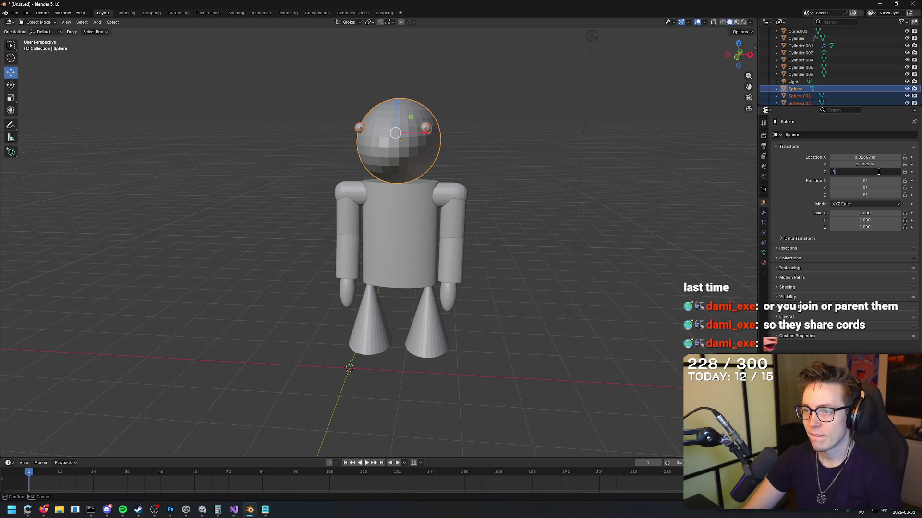
key(Return)
mouse_move(713, 131)
mouse_down()
mouse_move(555, 130)
mouse_move(632, 156)
mouse_move(555, 202)
mouse_move(607, 199)
mouse_move(564, 203)
mouse_up()
click(555, 130)
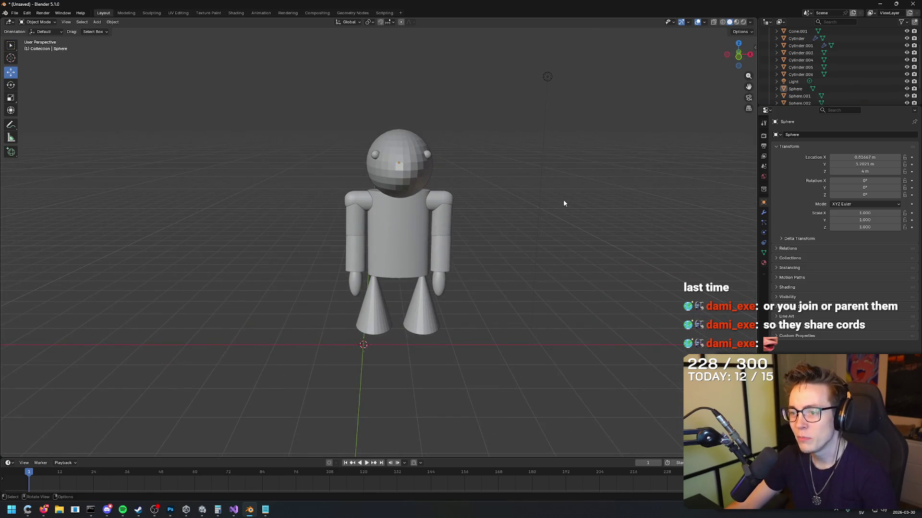
scroll(564, 204, up, 1)
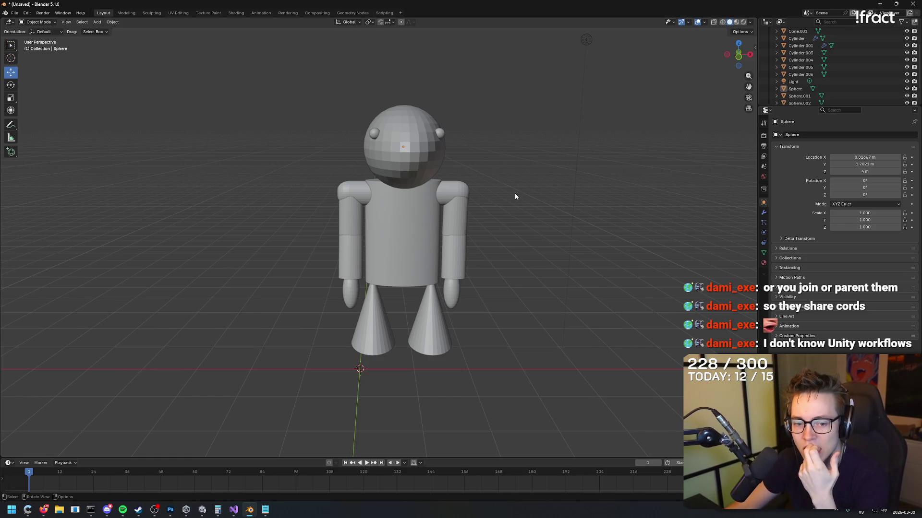
key(alt+Tab)
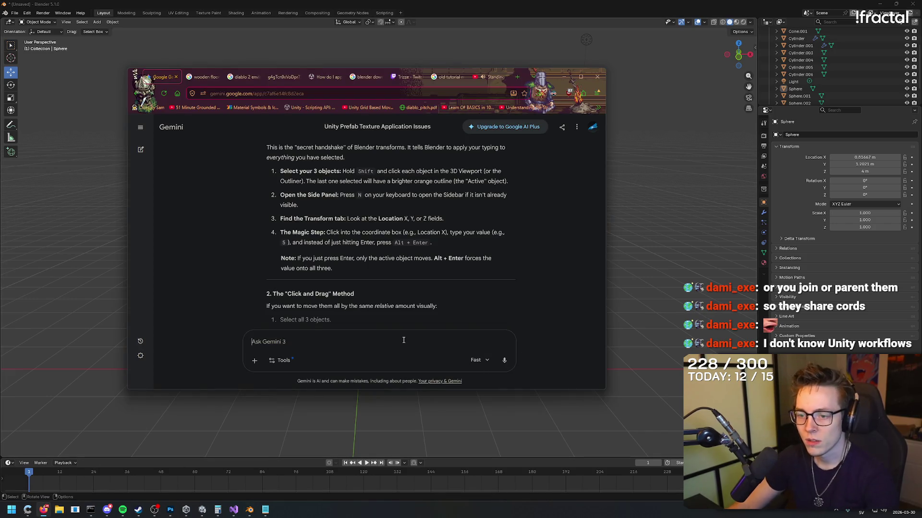
Ask Gemini how to add textures in Unity to the 3D model made in Blender.
text(i have a 3d model in blender now, how do I)
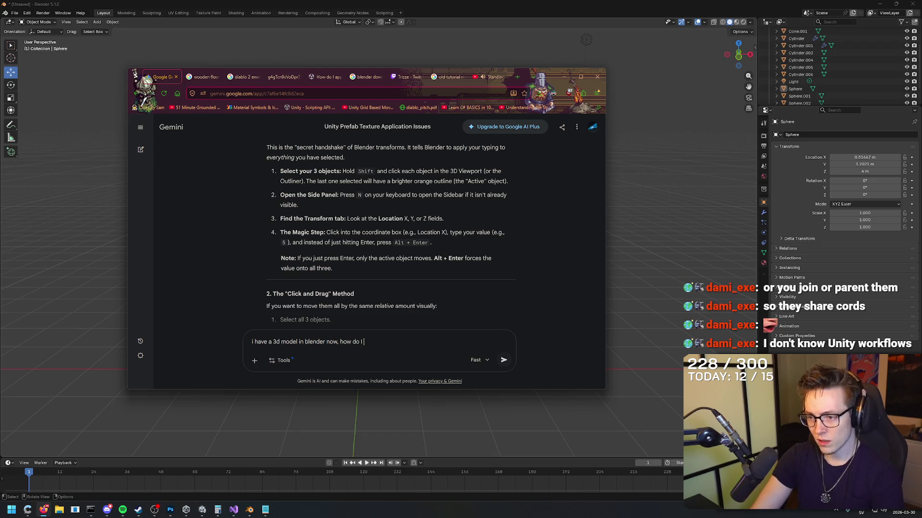
text(ures to it in unity?)
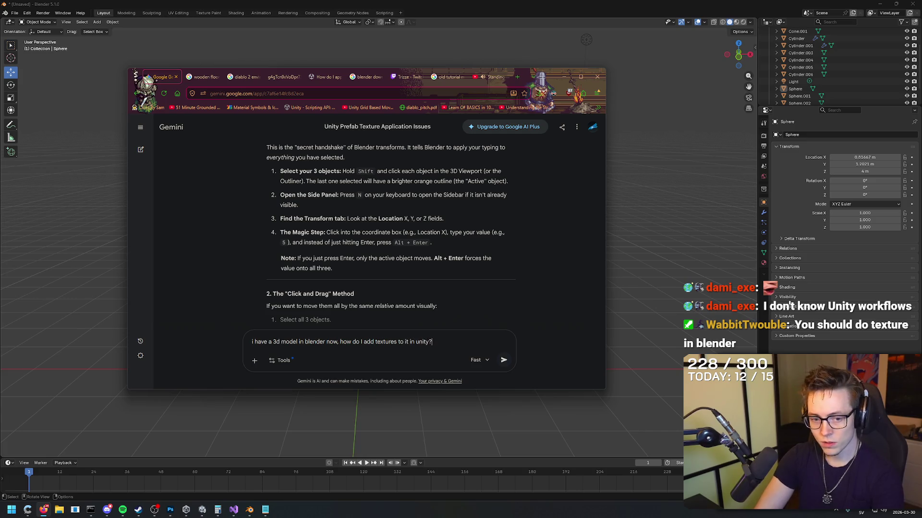
key(Return)
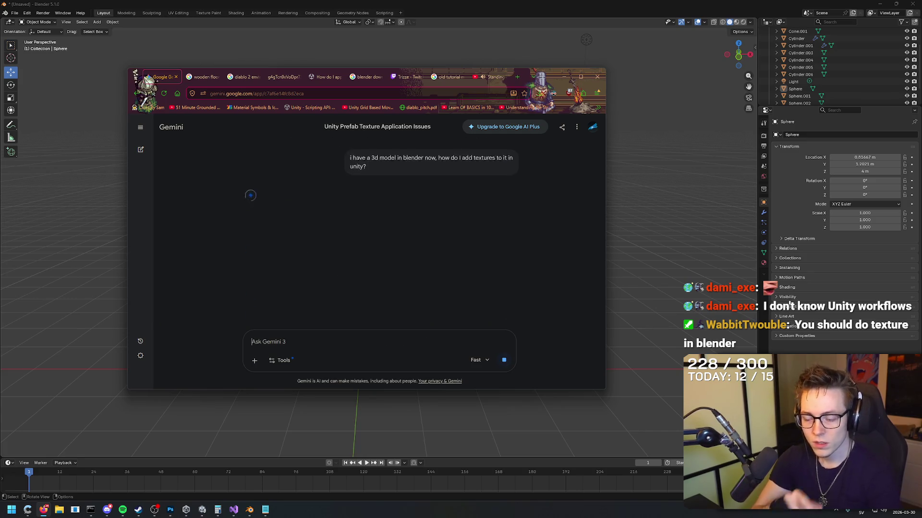